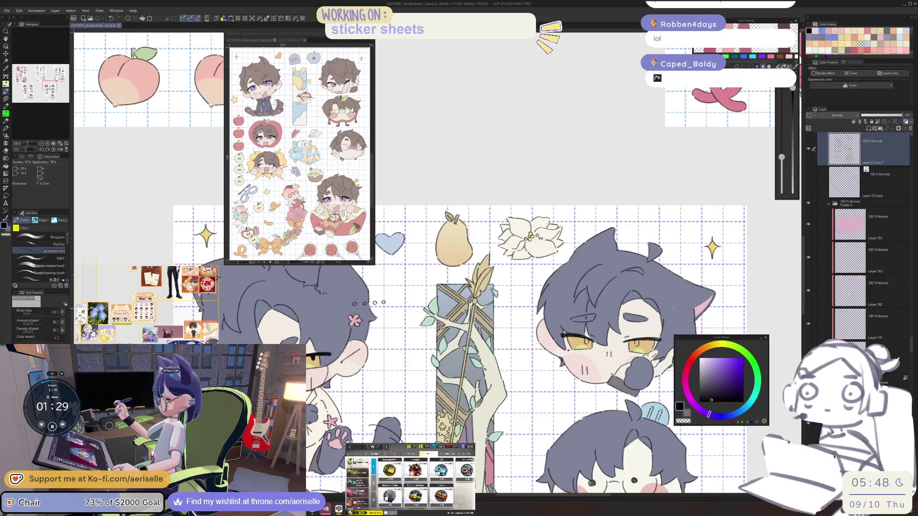
Zoom onto the cat-eared chibi's eye and ink a heavier upper lash line
scroll(634, 342, "up", 4)
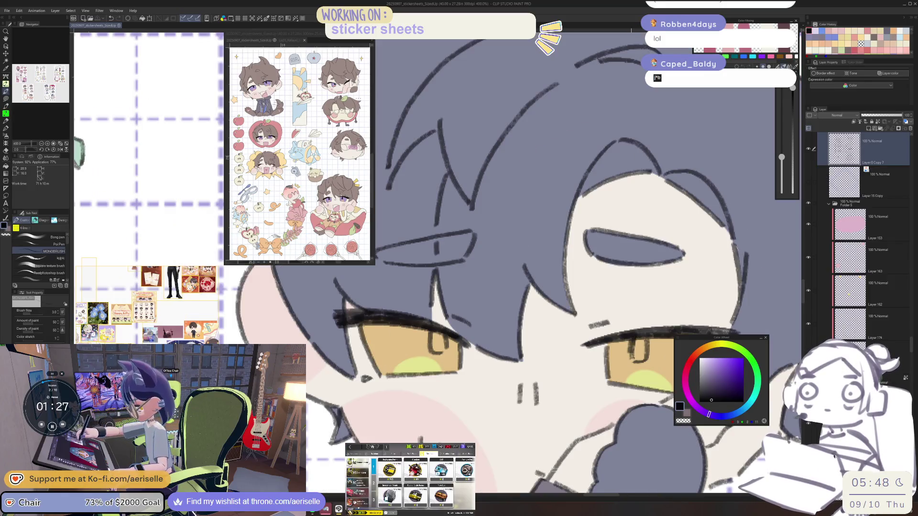
mouse_move(640, 338)
left_mouse_down()
mouse_move(645, 356)
mouse_move(635, 340)
left_mouse_up()
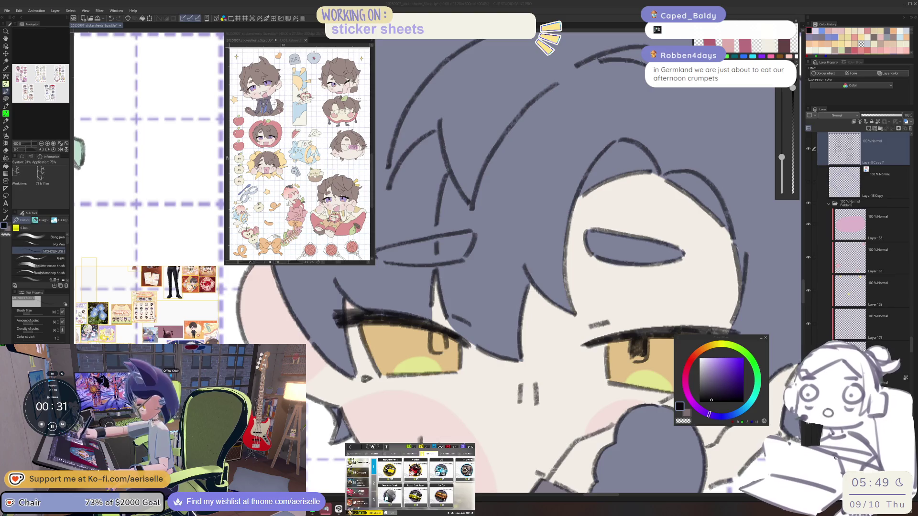
left_click(433, 343)
Hatch short dark strokes over the cat-eared chibi's eye
left_click_drag(433, 333, 439, 354)
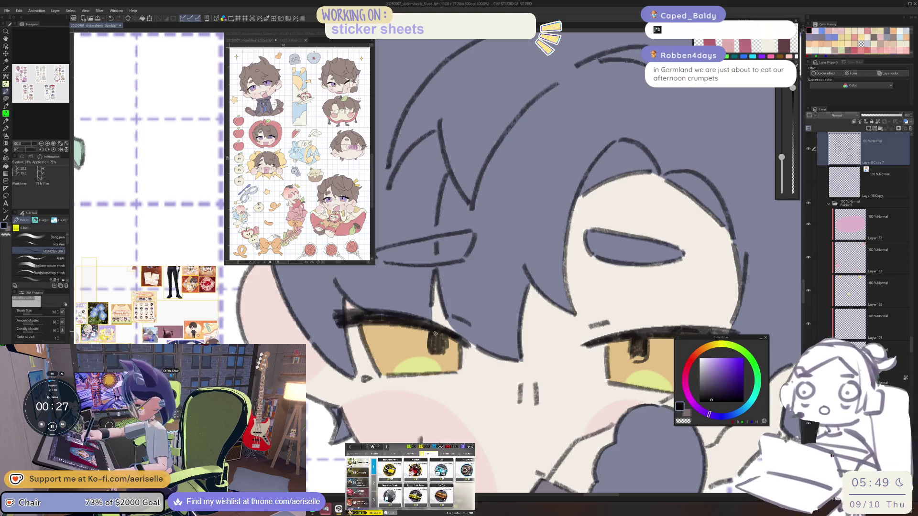
left_click_drag(437, 332, 438, 353)
mouse_move(441, 333)
left_mouse_down()
mouse_move(437, 352)
mouse_move(479, 373)
left_mouse_up()
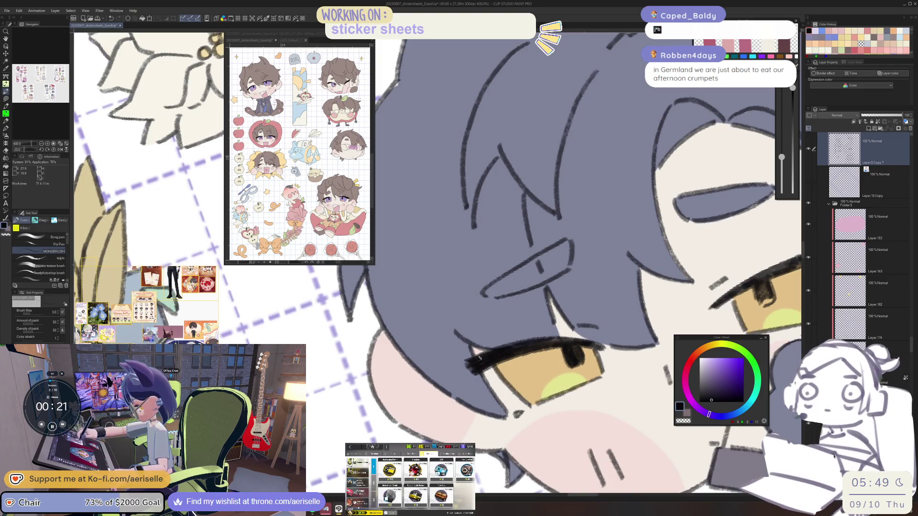
Darken and thicken the eyelash, extend the pupil upward, then fit the sheet upright
scroll(475, 367, "down", 3)
mouse_move(475, 366)
left_mouse_down()
mouse_move(516, 406)
mouse_move(639, 387)
mouse_move(644, 333)
mouse_move(574, 356)
left_mouse_up()
scroll(501, 379, "up", 3)
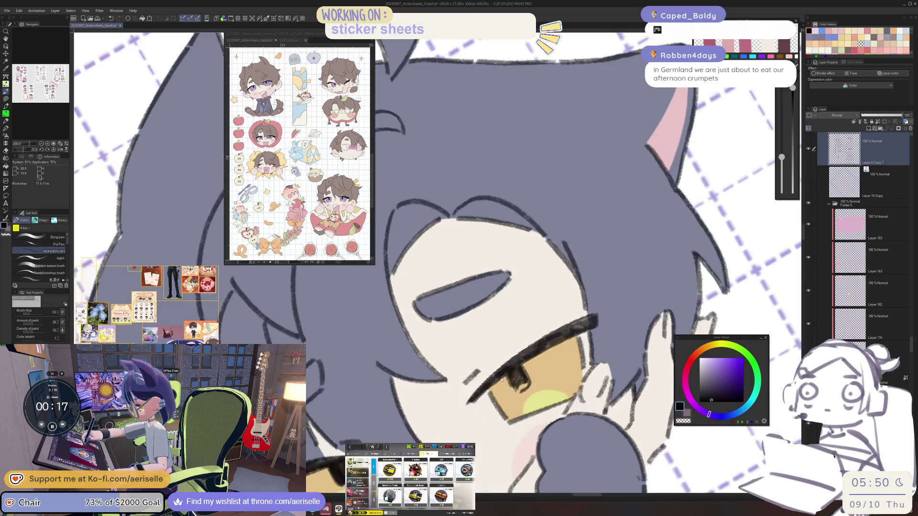
mouse_move(475, 401)
left_mouse_down()
mouse_move(565, 334)
mouse_move(502, 372)
mouse_move(596, 317)
mouse_move(560, 330)
left_mouse_up()
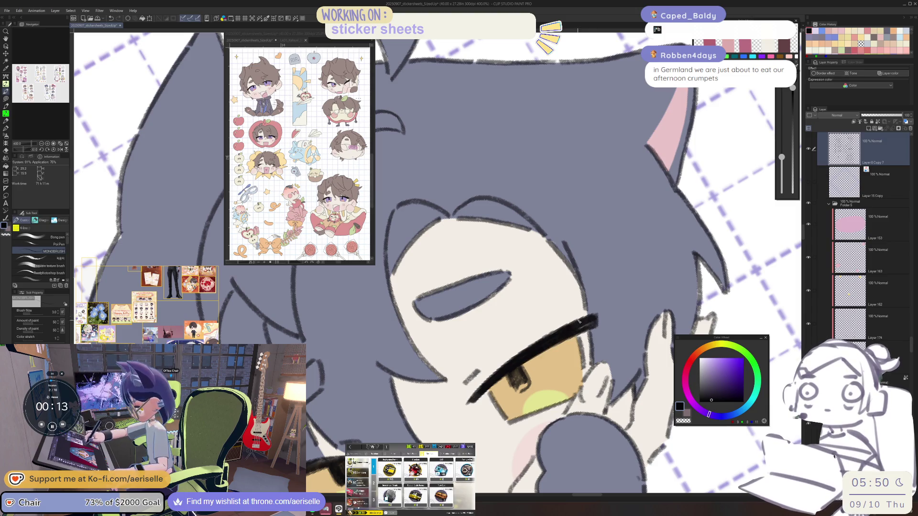
mouse_move(519, 373)
left_mouse_down()
mouse_move(517, 388)
mouse_move(518, 369)
left_mouse_up()
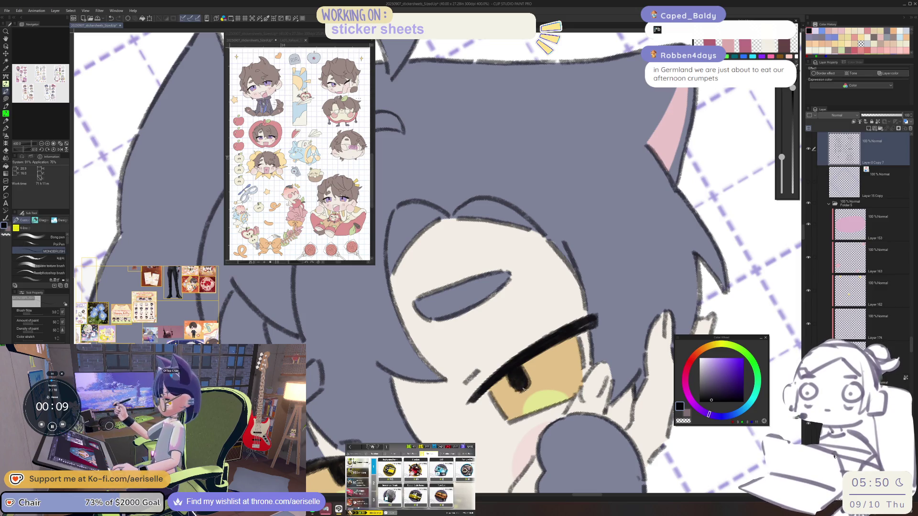
key("ctrl+alt+0")
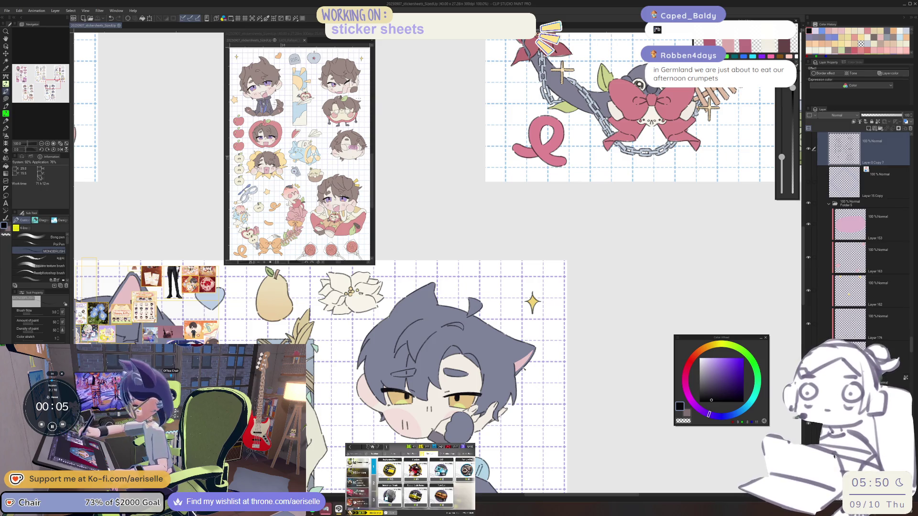
scroll(461, 395, "up", 4)
Ink a thick lash line and a darker pupil on the hooded chibi's lower eye
scroll(461, 395, "down", 6)
mouse_move(460, 395)
left_mouse_down()
mouse_move(478, 316)
mouse_move(541, 234)
mouse_move(621, 240)
mouse_move(573, 135)
left_mouse_up()
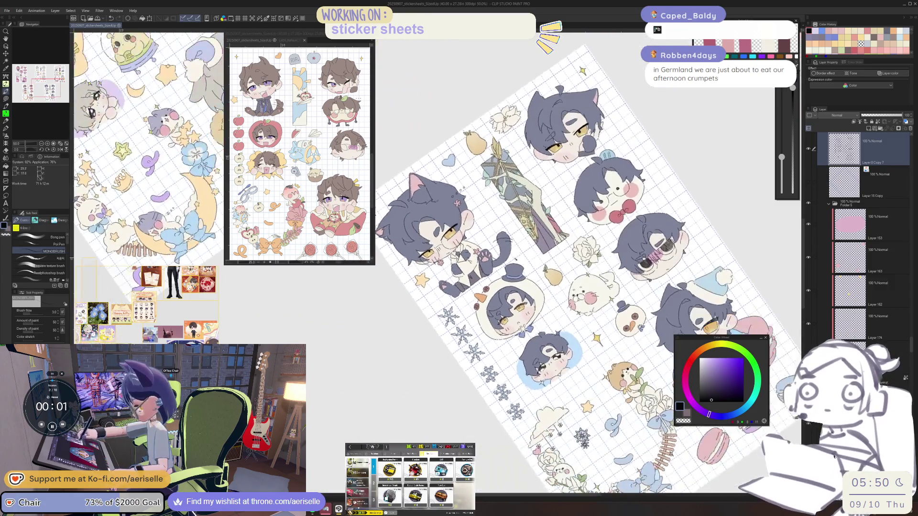
scroll(463, 366, "up", 5)
mouse_move(505, 335)
left_mouse_down()
mouse_move(450, 388)
mouse_move(462, 365)
mouse_move(439, 393)
mouse_move(448, 393)
left_mouse_up()
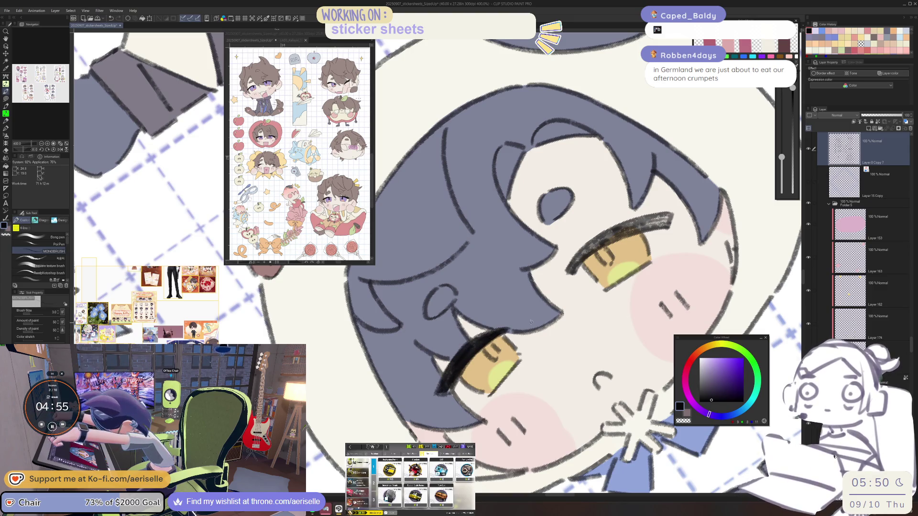
left_click_drag(526, 287, 555, 230)
left_click_drag(461, 358, 464, 371)
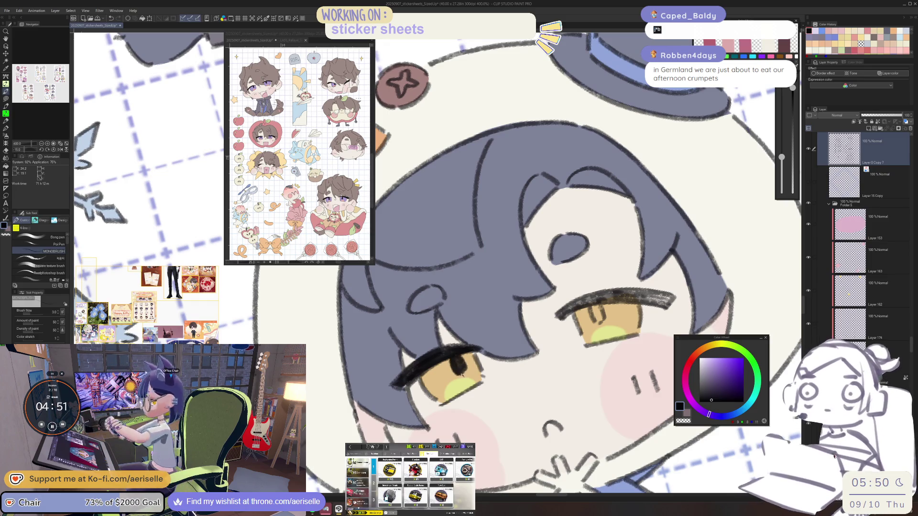
Thicken the lower eye's lash toward its lower-left end, then straighten the view at 200%
mouse_move(397, 386)
left_mouse_down()
mouse_move(562, 338)
mouse_move(535, 352)
left_mouse_up()
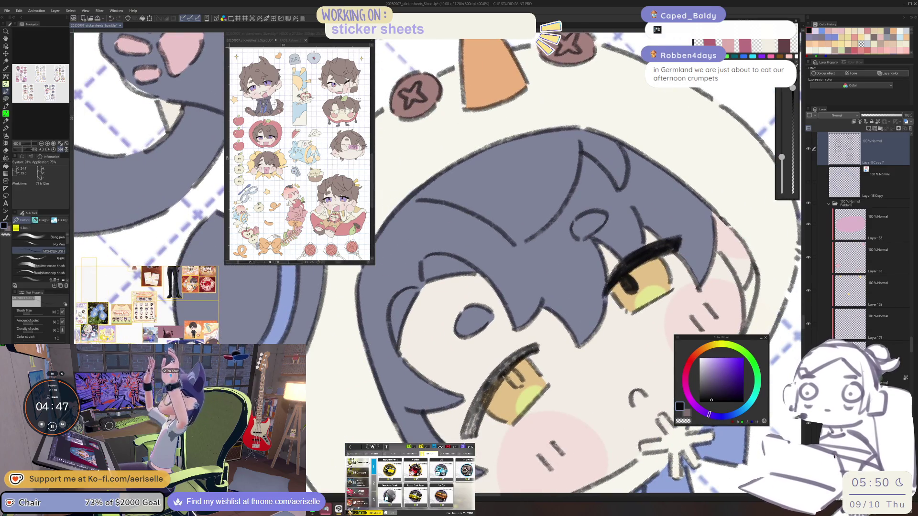
key("e")
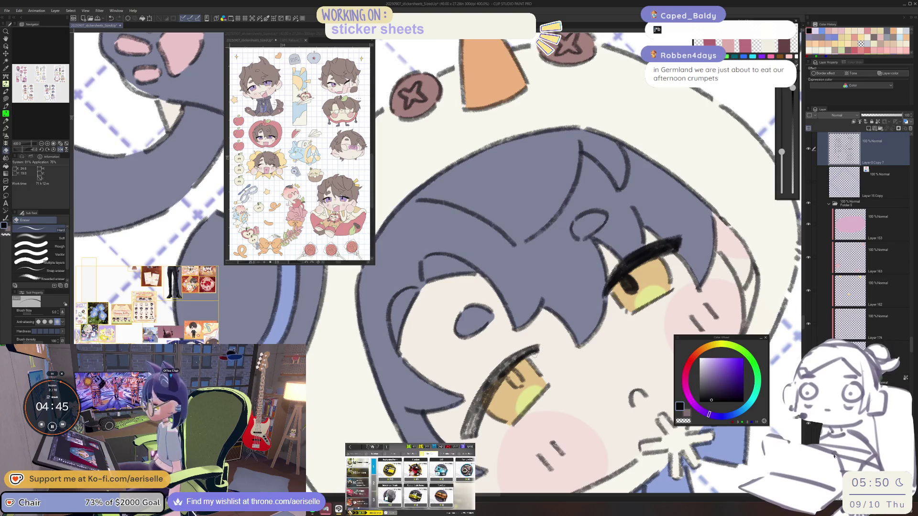
key("p")
left_click_drag(526, 354, 474, 415)
left_click_drag(511, 367, 464, 439)
left_click_drag(482, 409, 465, 439)
key("ctrl+minus")
key("ctrl+minus")
key("ctrl+minus")
key("ctrl+at")
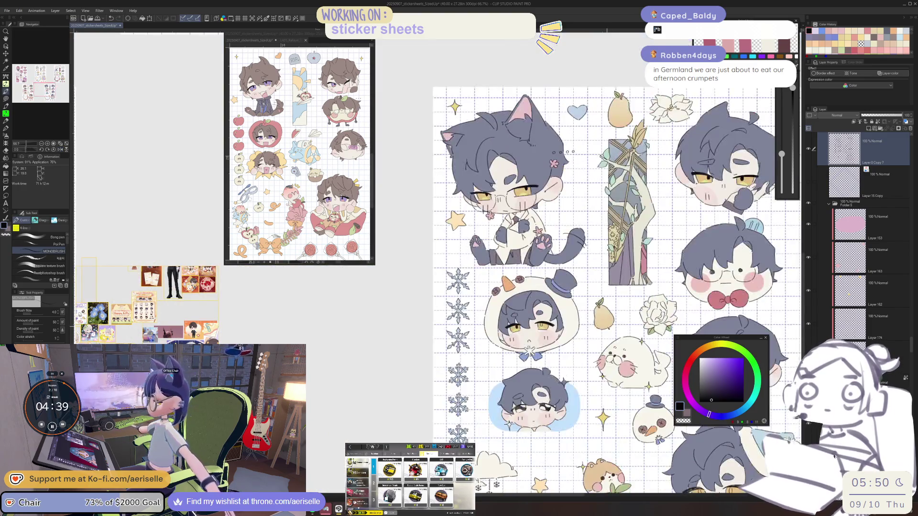
key("ctrl+plus")
key("ctrl+plus")
scroll(539, 325, "up", 4)
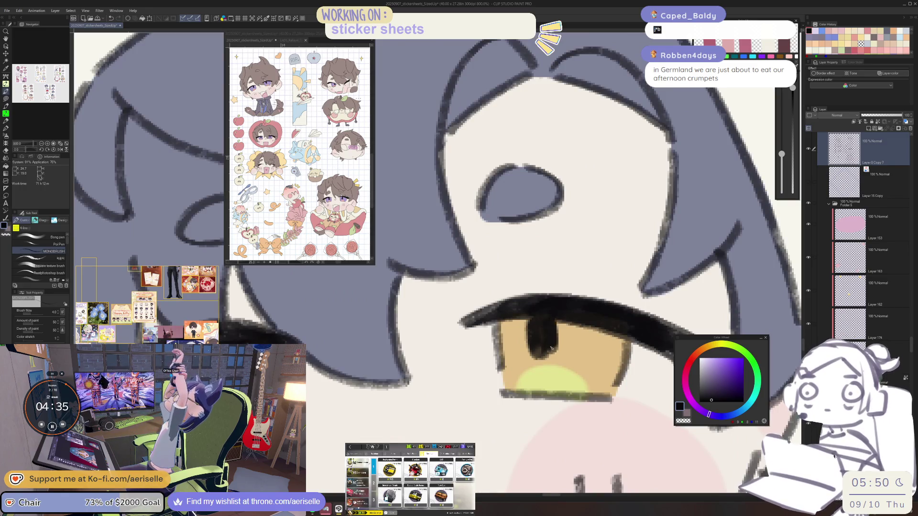
Rotate the view 15° and paint black into the blue-backed chibi's iris and lower eye
scroll(550, 345, "down", 10)
scroll(604, 392, "up", 1)
scroll(485, 377, "up", 5)
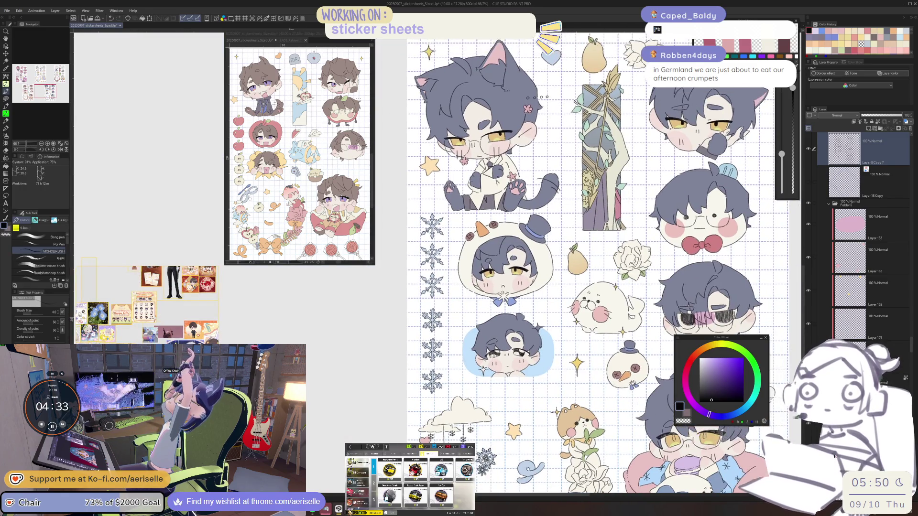
key("minus")
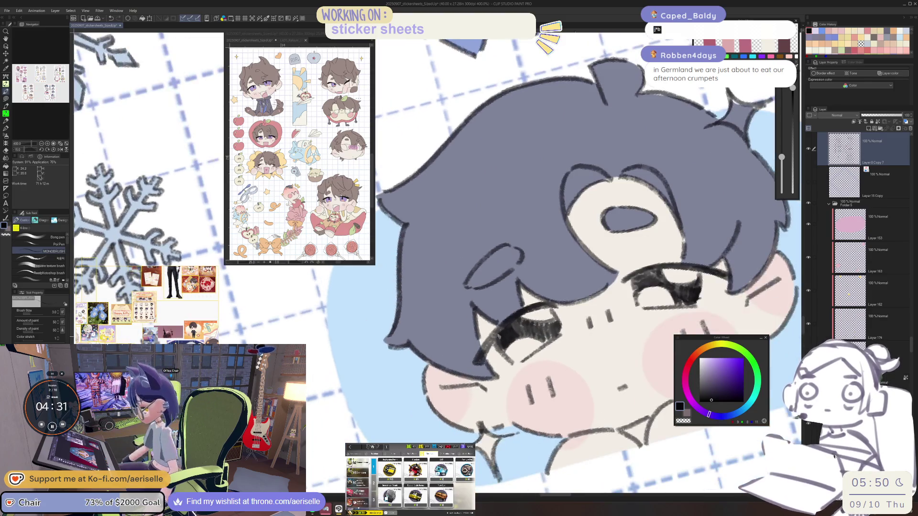
mouse_move(501, 328)
left_mouse_down()
mouse_move(506, 353)
mouse_move(497, 364)
mouse_move(508, 357)
mouse_move(491, 385)
left_mouse_up()
scroll(505, 380, "down", 5)
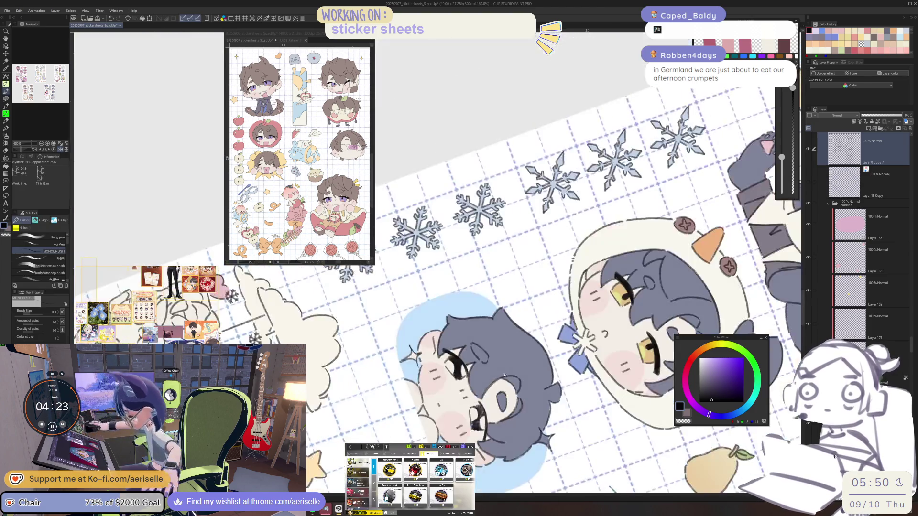
scroll(518, 349, "up", 8)
mouse_move(519, 349)
left_mouse_down()
mouse_move(492, 365)
mouse_move(531, 385)
mouse_move(549, 378)
mouse_move(541, 402)
mouse_move(553, 410)
mouse_move(553, 380)
mouse_move(526, 440)
mouse_move(549, 397)
mouse_move(571, 437)
mouse_move(640, 345)
left_mouse_up()
left_click_drag(581, 420, 600, 414)
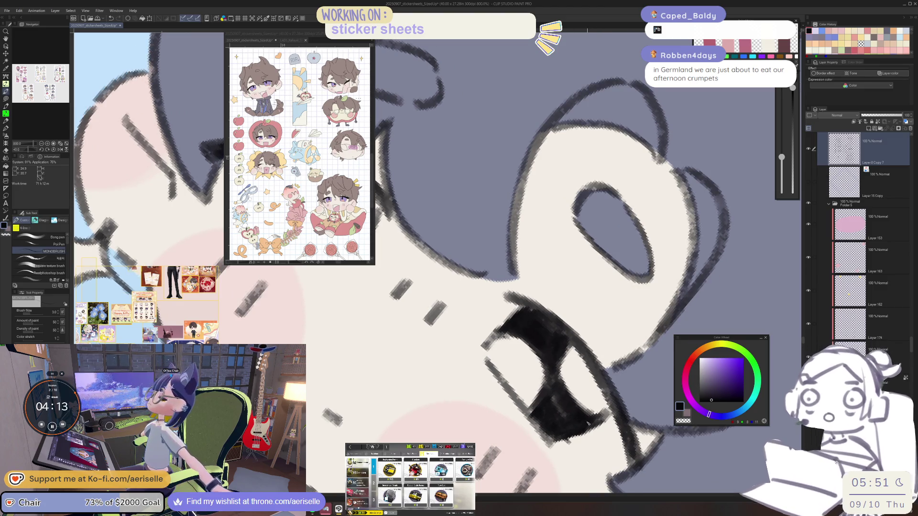
Reset the view upright and add black ink to the eye's inner corner
key("ctrl+r")
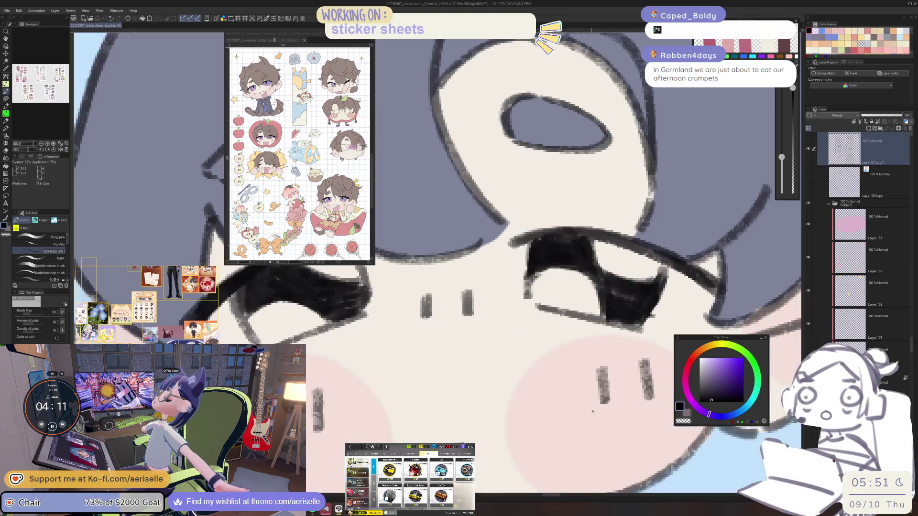
scroll(593, 411, "down", 2)
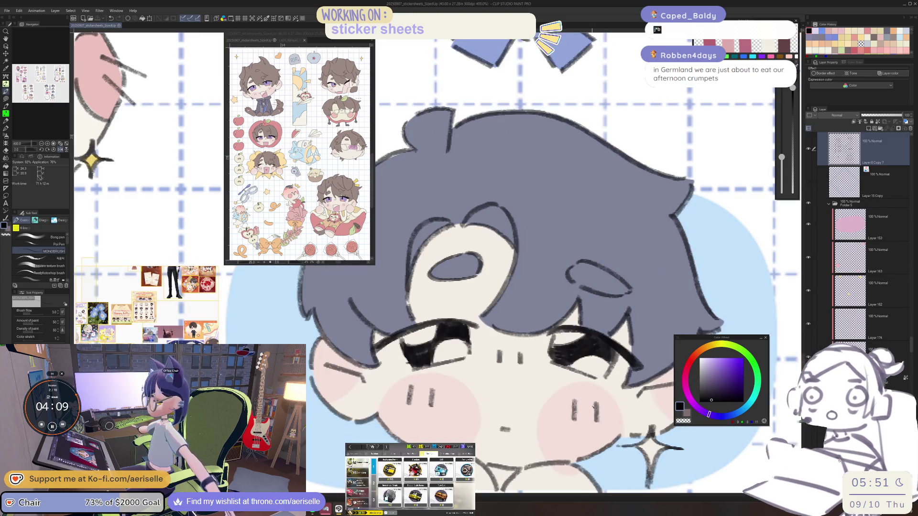
left_click_drag(549, 350, 554, 360)
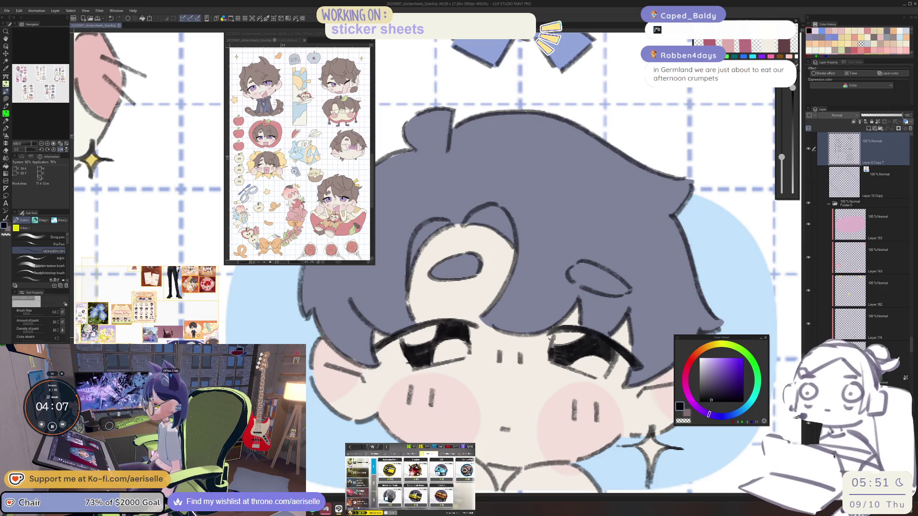
scroll(526, 334, "down", 3)
mouse_move(784, 337)
left_mouse_down()
mouse_move(701, 339)
mouse_move(517, 412)
left_mouse_up()
Rotate the view 15° and hatch dark strokes over the glasses chibi's eye area
scroll(517, 348, "up", 3)
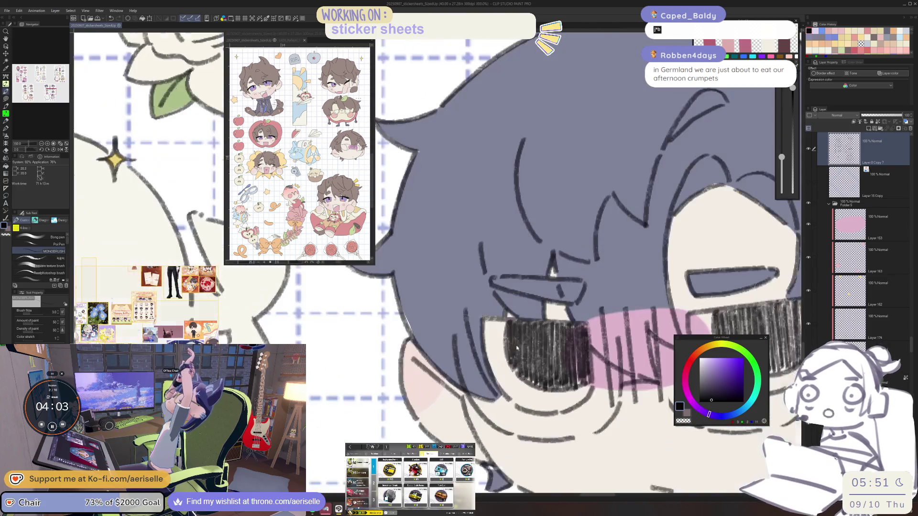
key("asciicircum")
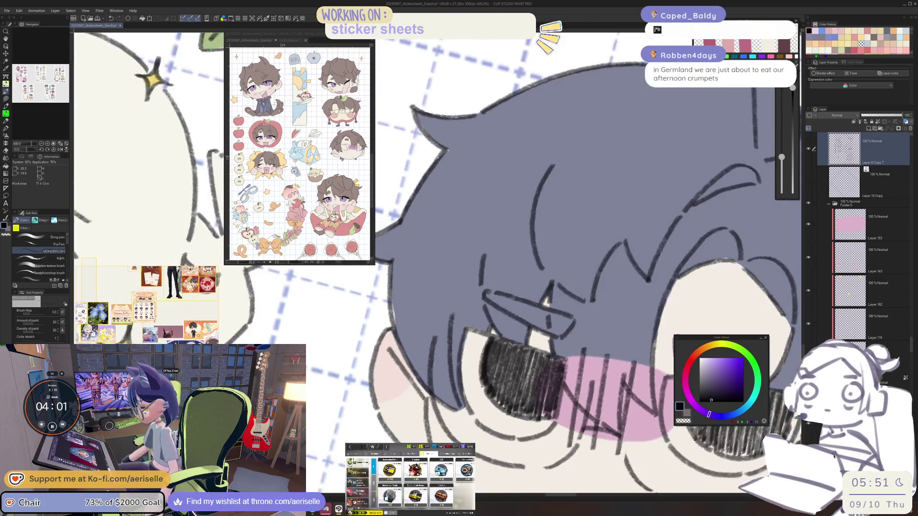
mouse_move(432, 382)
left_mouse_down()
mouse_move(445, 430)
mouse_move(455, 423)
mouse_move(458, 373)
mouse_move(466, 411)
mouse_move(474, 370)
mouse_move(450, 364)
mouse_move(478, 402)
mouse_move(473, 363)
mouse_move(488, 392)
mouse_move(462, 410)
mouse_move(478, 434)
mouse_move(471, 387)
mouse_move(480, 448)
mouse_move(485, 433)
left_mouse_up()
scroll(488, 425, "down", 6)
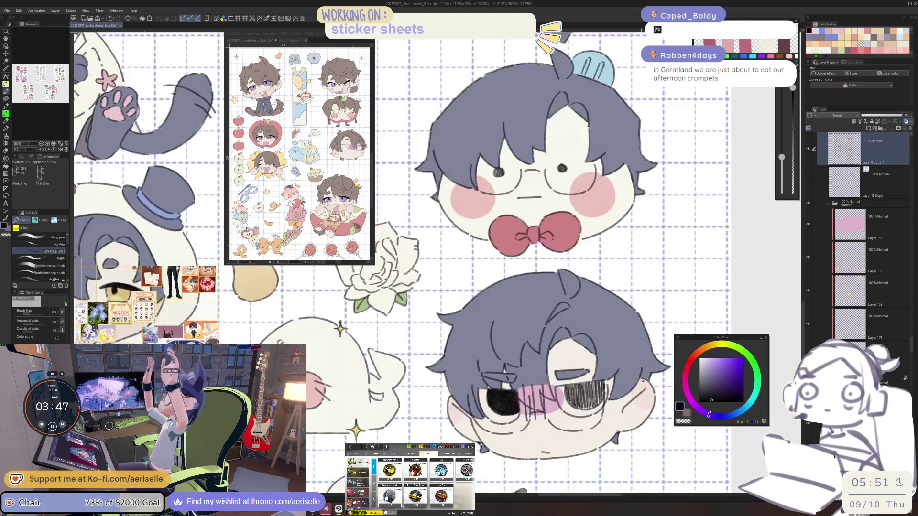
scroll(547, 396, "up", 3)
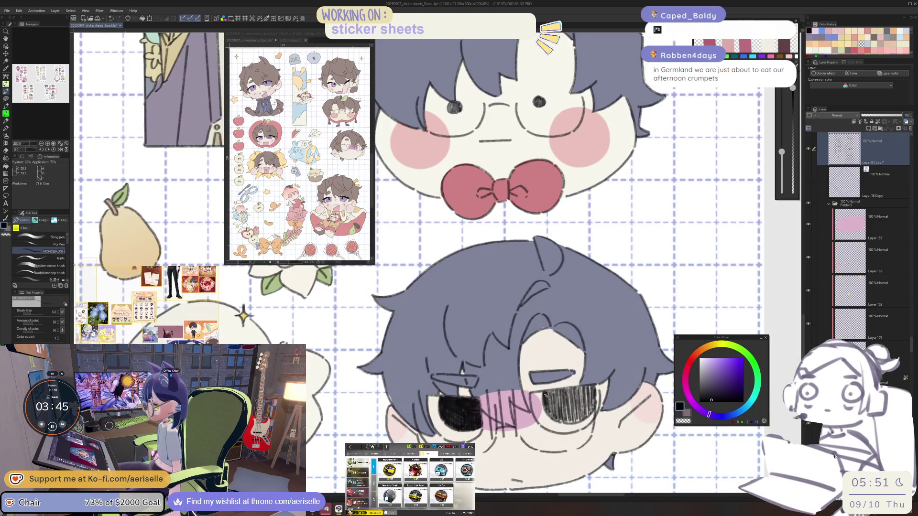
Tilt the view past -45°, fill in more of the eye with dark hatching, then turn it upright
key("minus")
key("minus")
key("minus")
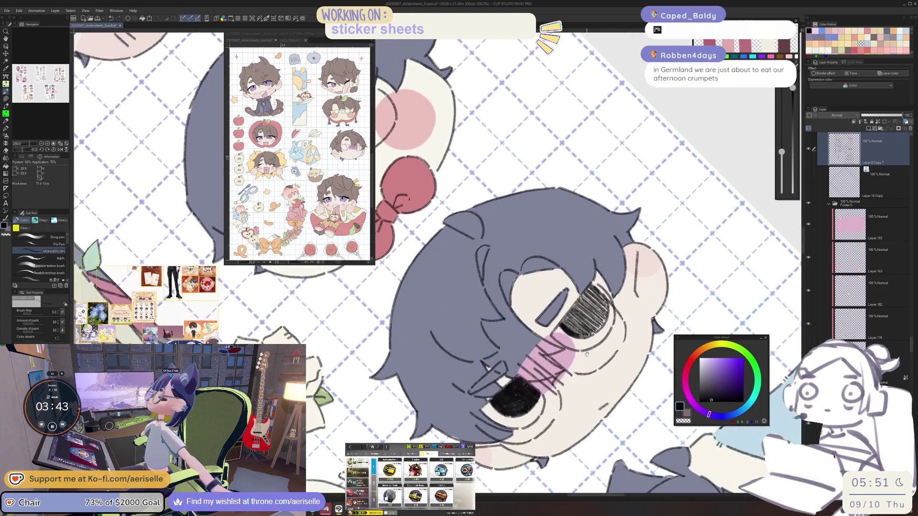
key("minus")
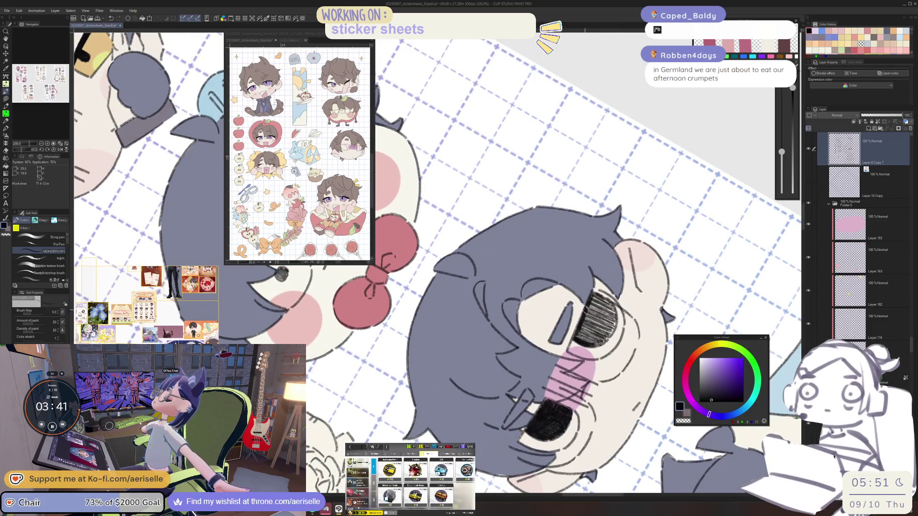
mouse_move(580, 339)
left_mouse_down()
mouse_move(592, 323)
mouse_move(607, 334)
mouse_move(610, 325)
mouse_move(613, 338)
mouse_move(603, 342)
left_mouse_up()
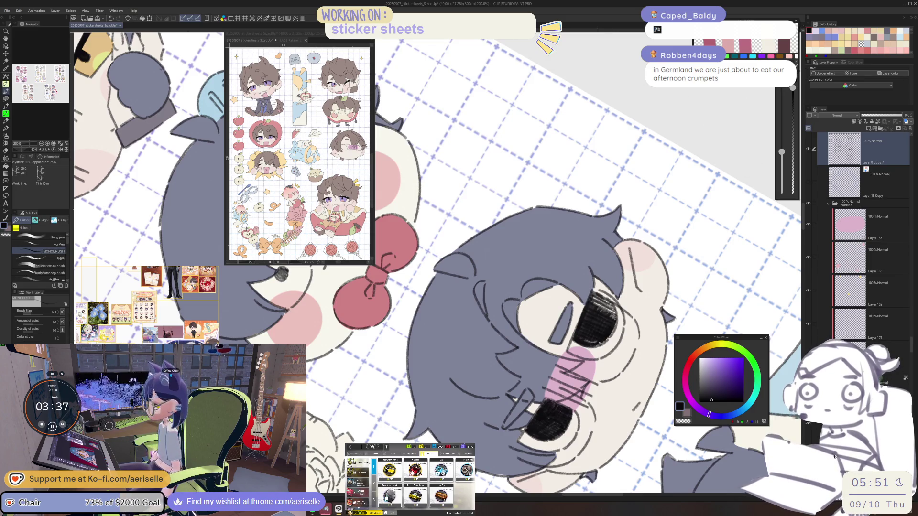
key("asciicircum")
key("asciicircum")
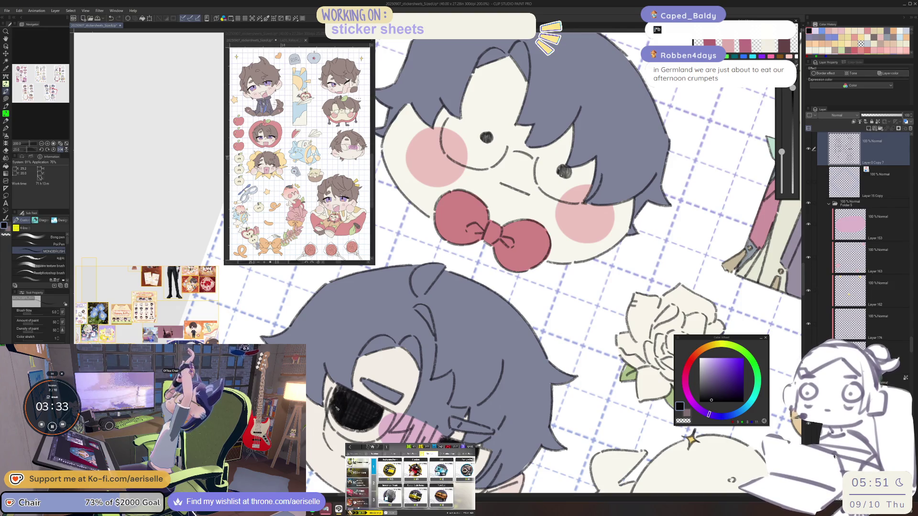
scroll(597, 369, "down", 10)
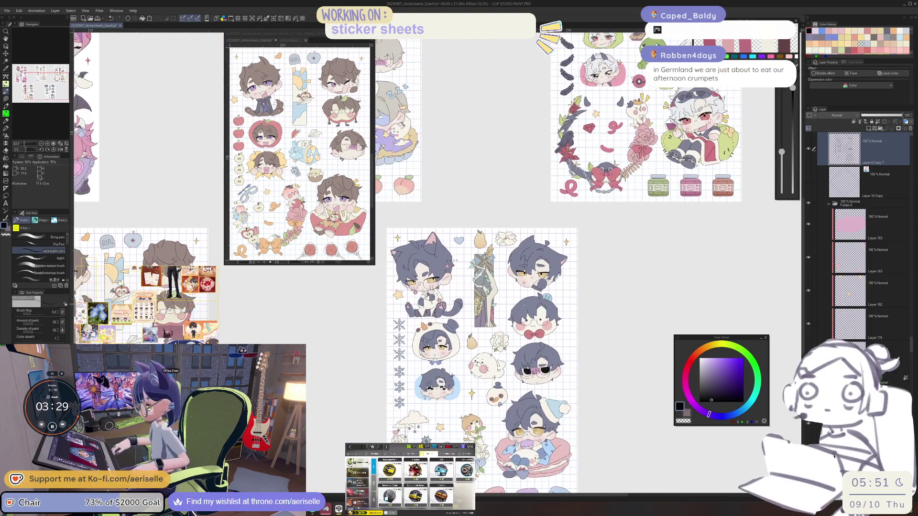
Fill both of the bow-tie chibi's eyes solid black
scroll(506, 377, "up", 5)
left_click_drag(506, 376, 508, 383)
left_click_drag(588, 370, 586, 206)
Fill the yellow-eyed chibi's outlined pupils solid dark
scroll(589, 371, "down", 5)
scroll(586, 206, "up", 6)
mouse_move(563, 398)
left_mouse_down()
mouse_move(568, 431)
mouse_move(570, 421)
left_mouse_up()
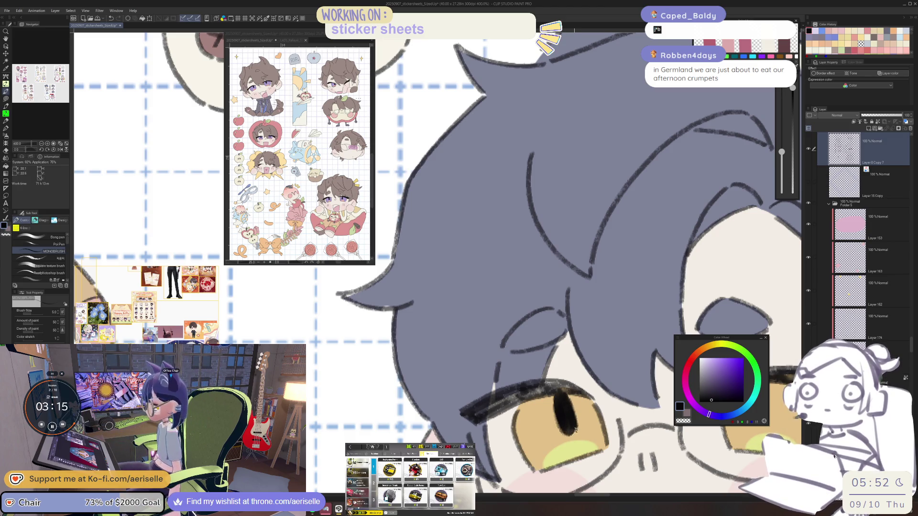
scroll(574, 429, "down", 3)
left_click_drag(582, 353, 584, 376)
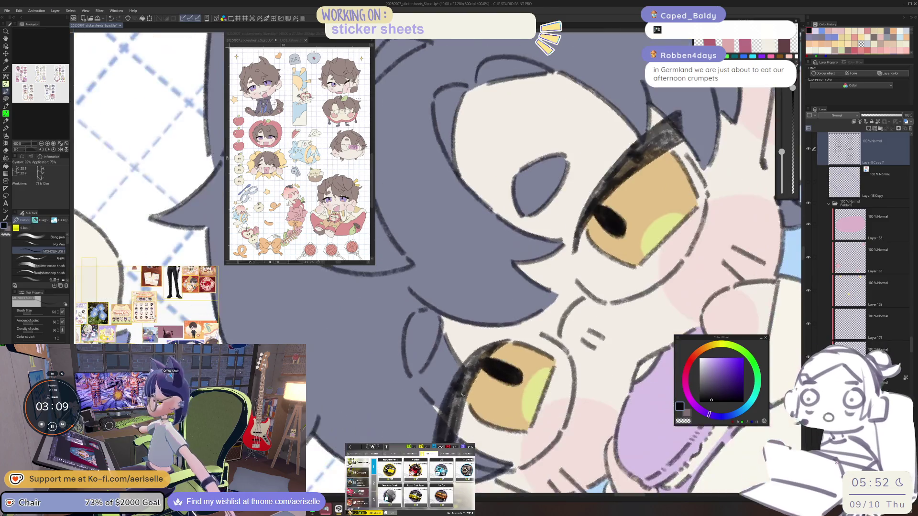
Ink a thick black upper lash line and extend the lower lash on the nightcap chibi
mouse_move(485, 356)
left_mouse_down()
mouse_move(449, 407)
mouse_move(446, 439)
left_mouse_up()
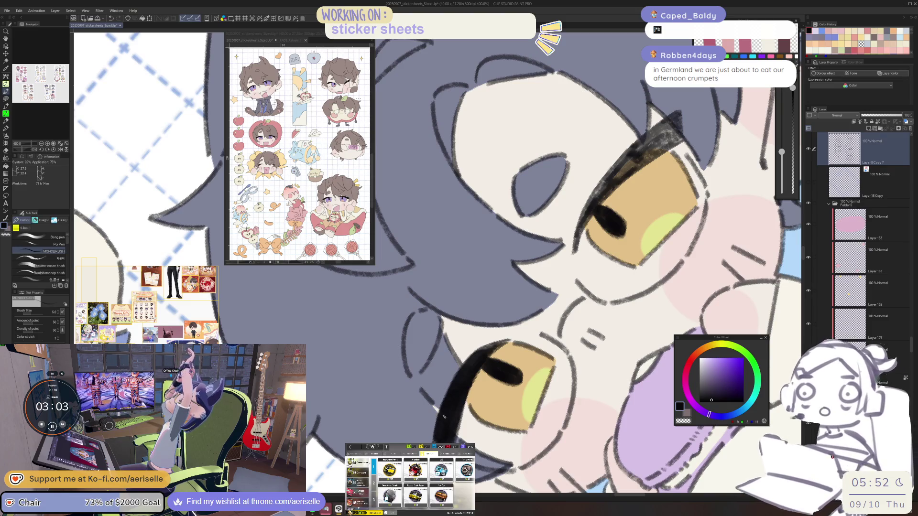
mouse_move(460, 407)
left_mouse_down()
mouse_move(489, 359)
mouse_move(504, 350)
mouse_move(496, 382)
mouse_move(532, 353)
left_mouse_up()
left_click_drag(588, 335, 506, 358)
left_click_drag(561, 327, 533, 373)
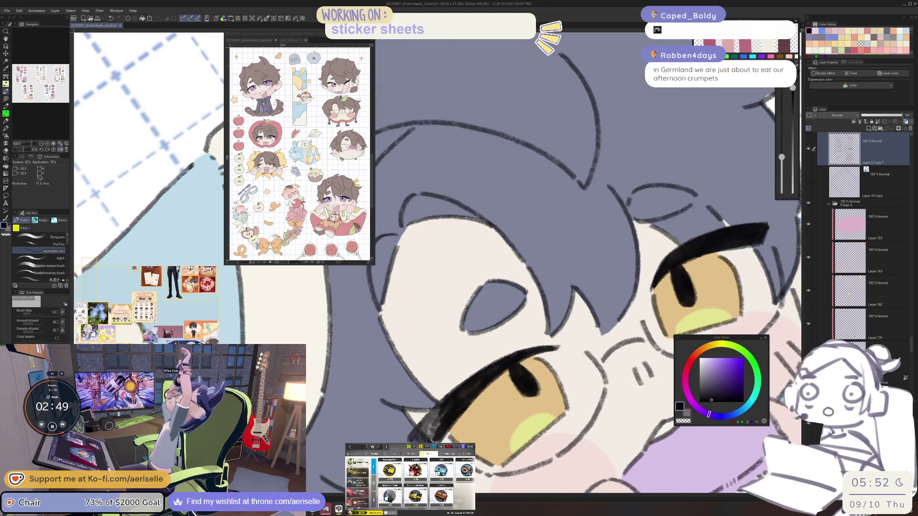
left_click_drag(451, 406, 416, 435)
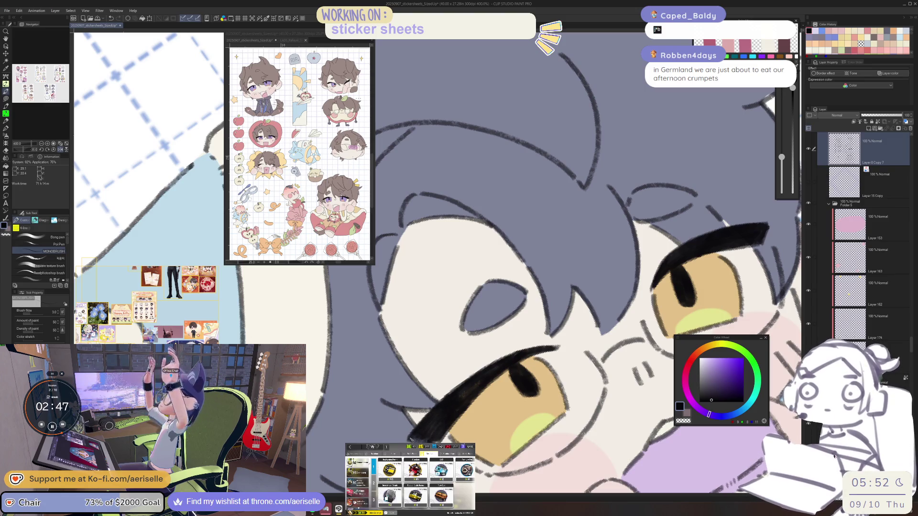
key("ctrl+minus")
key("ctrl+minus")
key("ctrl+minus")
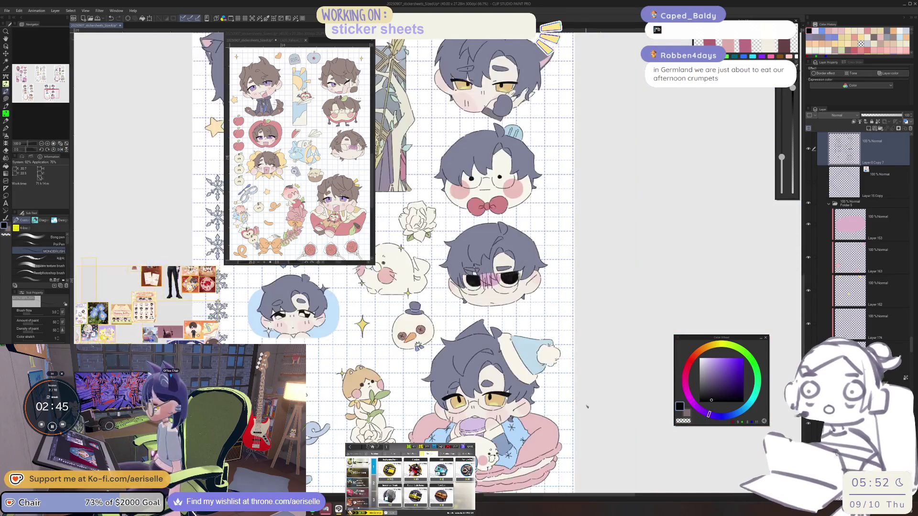
Toggle between eraser and pen while mirroring and tilting the view to check the drawing
scroll(492, 392, "up", 3)
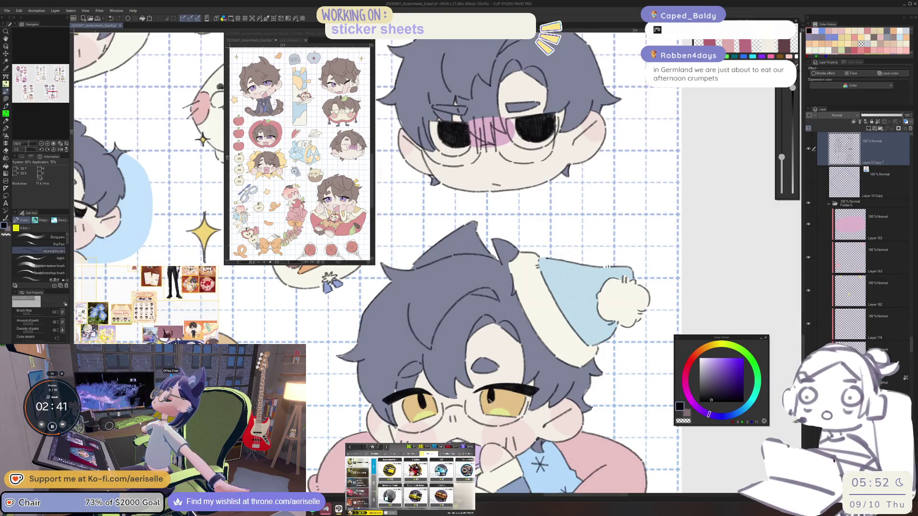
key("e")
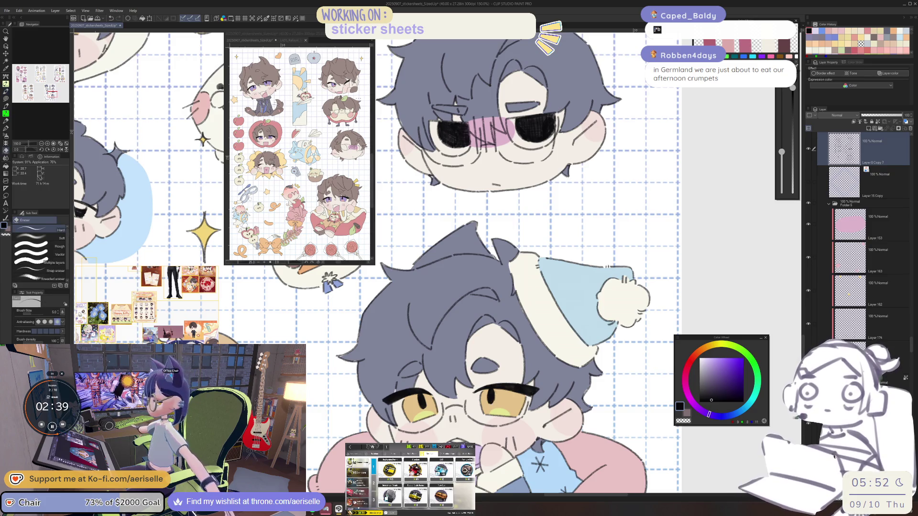
scroll(493, 392, "down", 3)
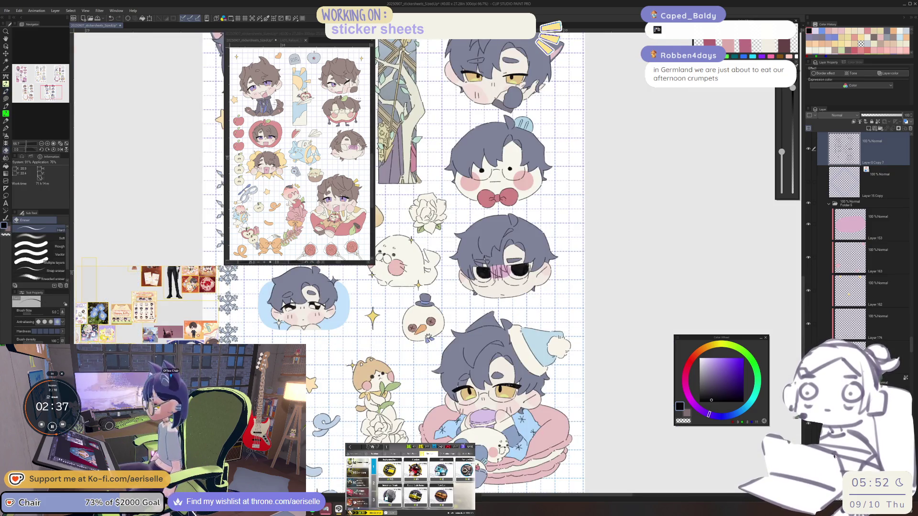
scroll(493, 392, "up", 3)
key("h")
key("h")
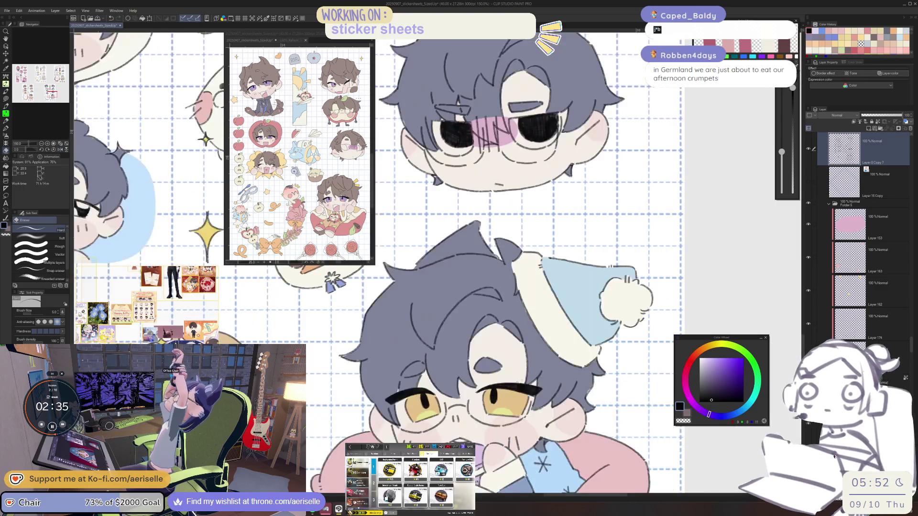
scroll(498, 383, "up", 2)
key("p")
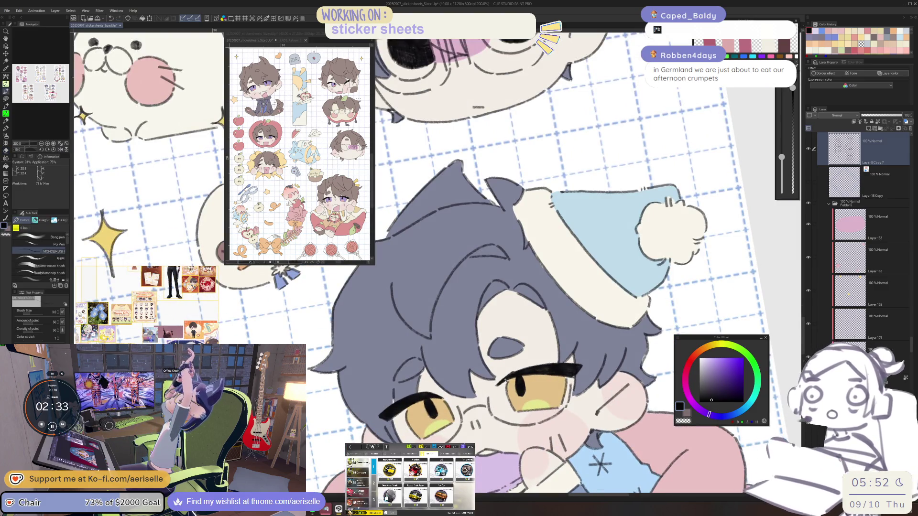
key("e")
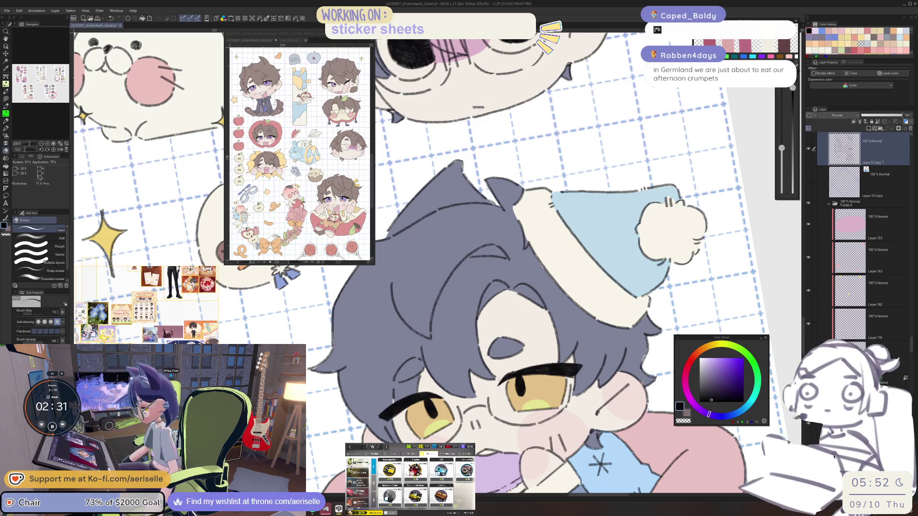
key("minus")
key("p")
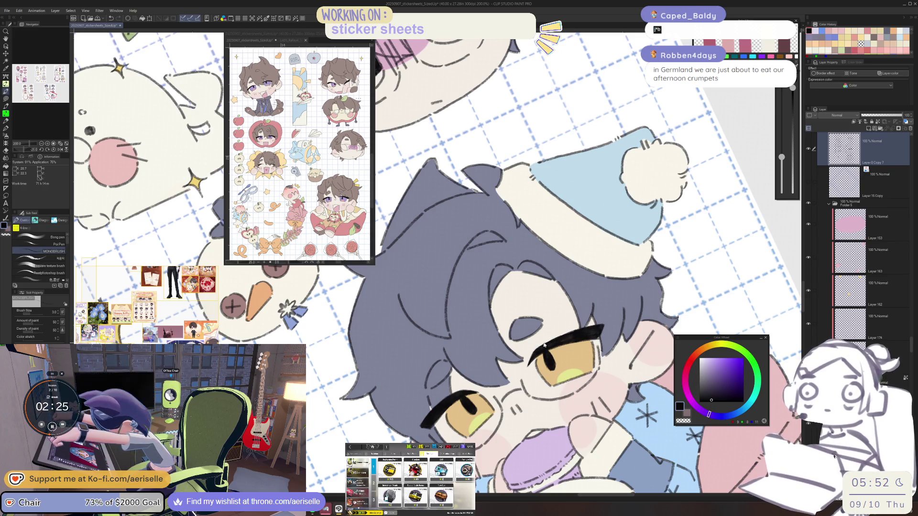
Repaint the nightcap chibi's black eyebrow darker and thicker at 400%
scroll(544, 344, "up", 3)
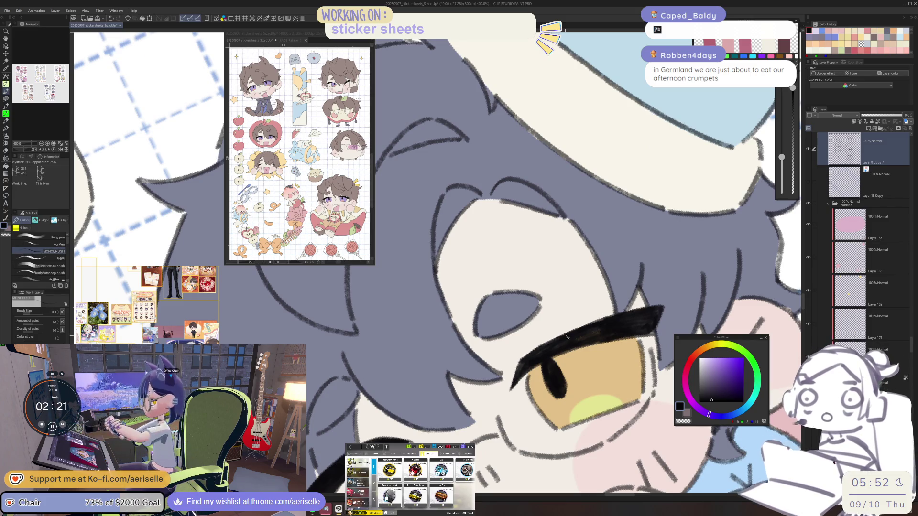
left_click_drag(581, 329, 614, 319)
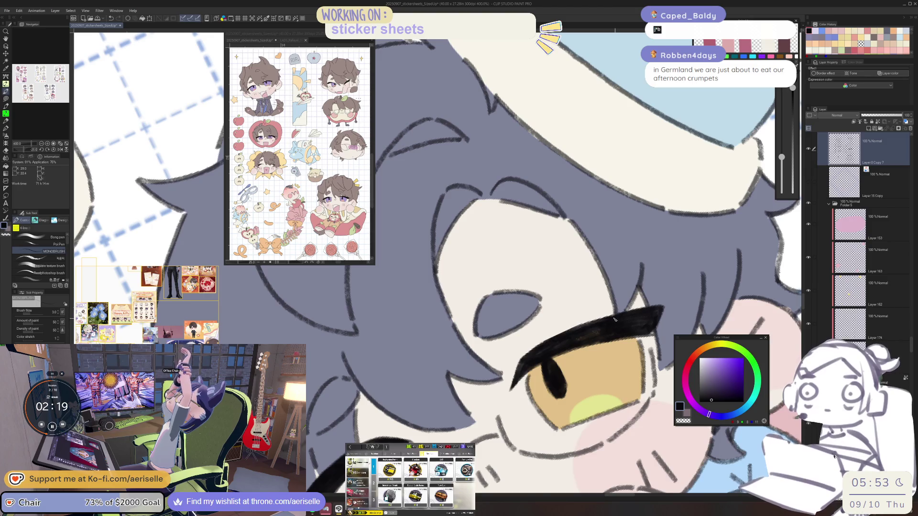
scroll(615, 320, "down", 8)
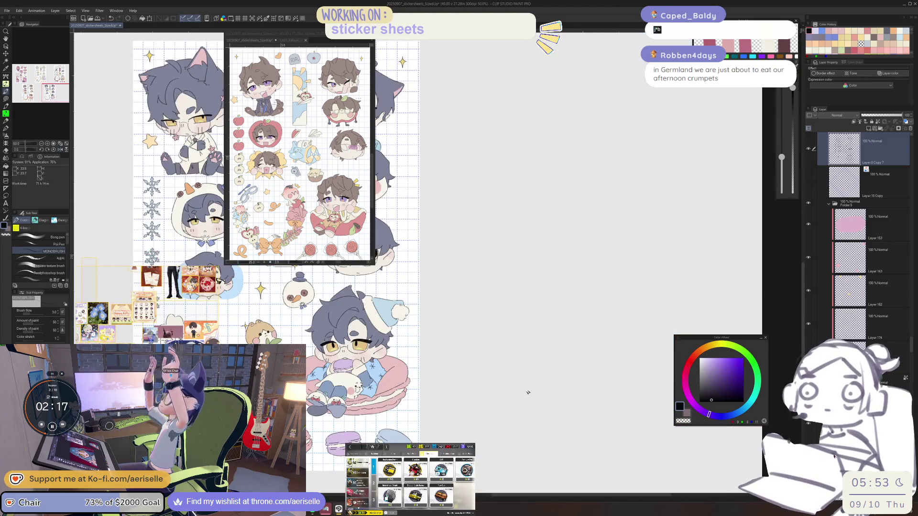
left_click_drag(528, 392, 590, 399)
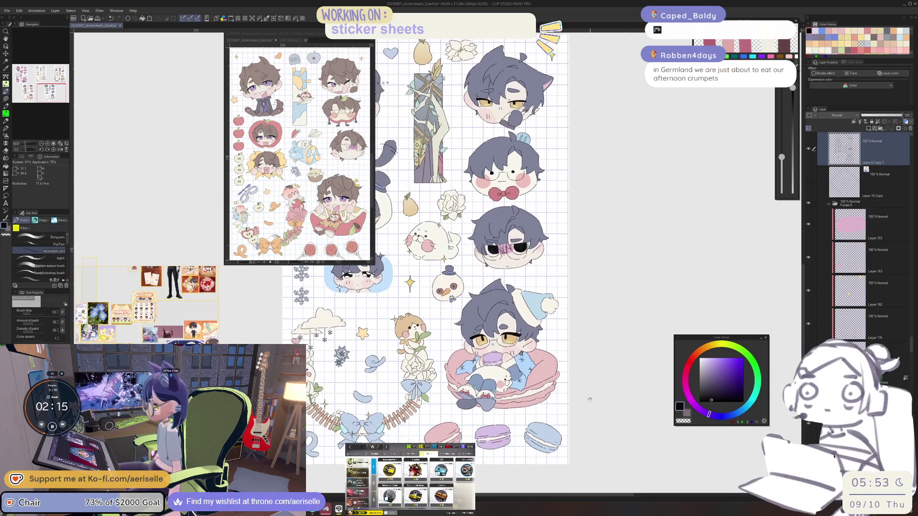
Move to the goggle-wearing white-haired chibi and thicken its black eyelash stroke
scroll(576, 382, "down", 2)
mouse_move(576, 240)
left_mouse_down()
mouse_move(545, 342)
mouse_move(486, 456)
left_mouse_up()
scroll(559, 381, "up", 5)
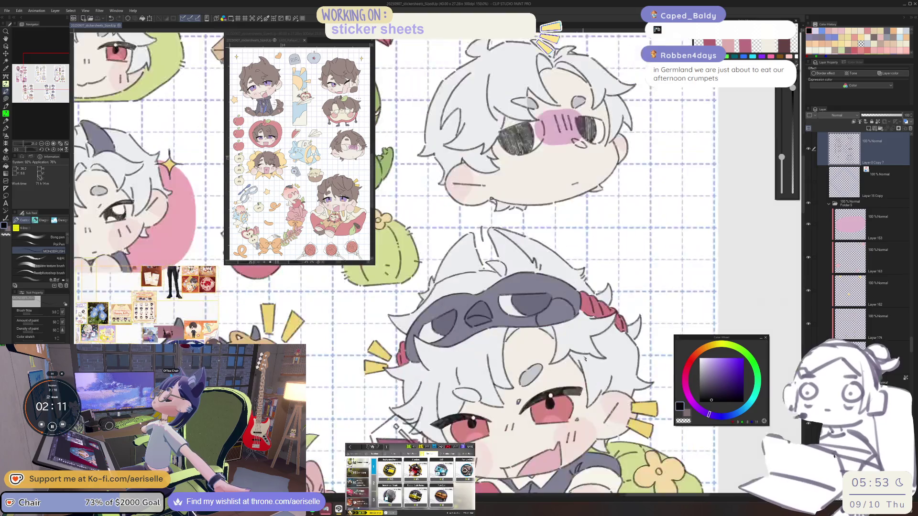
scroll(557, 383, "up", 3)
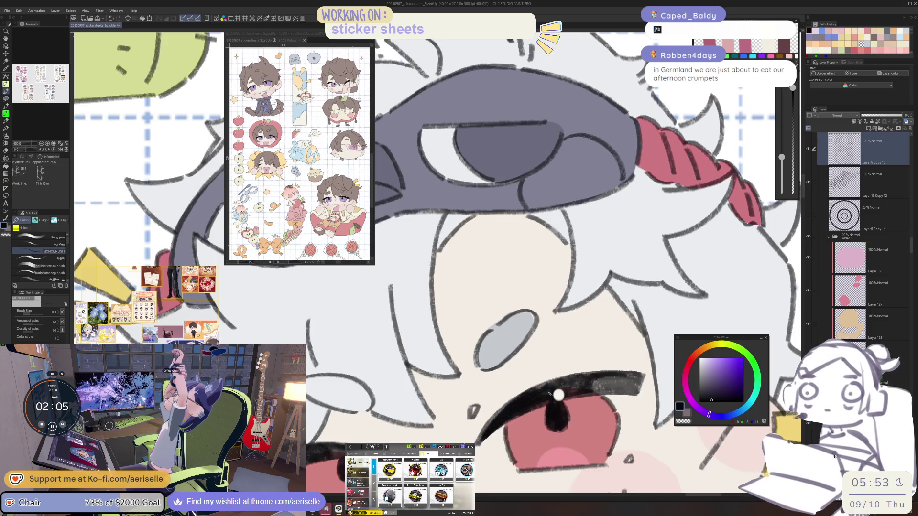
key("minus")
key("minus")
key("minus")
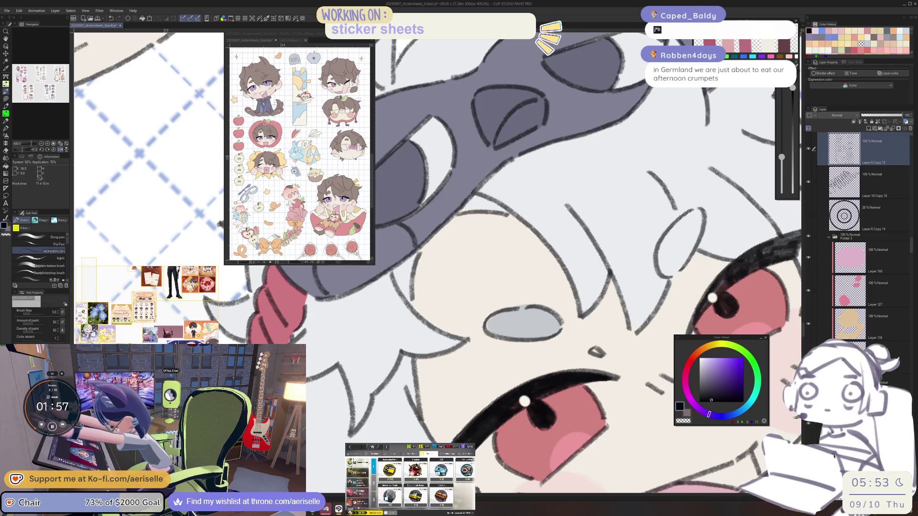
key("ctrl+alt+0")
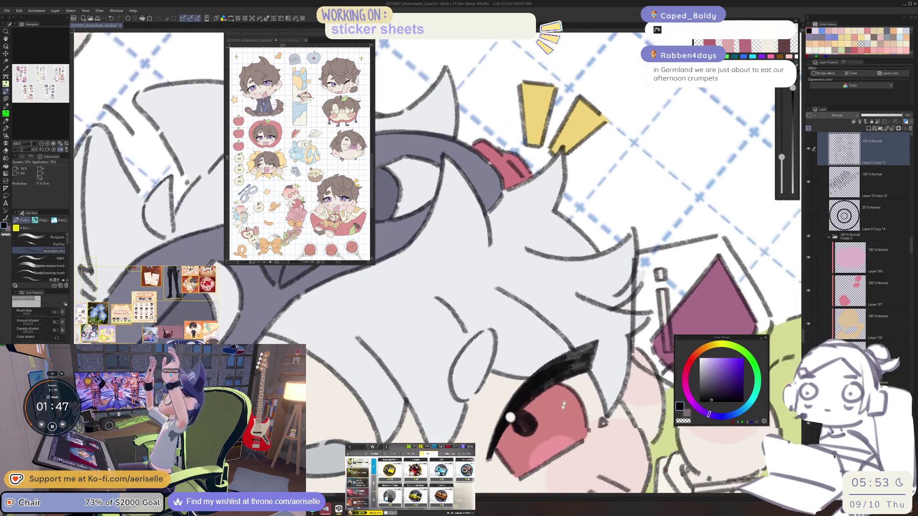
left_click_drag(537, 393, 593, 349)
scroll(593, 347, "down", 5)
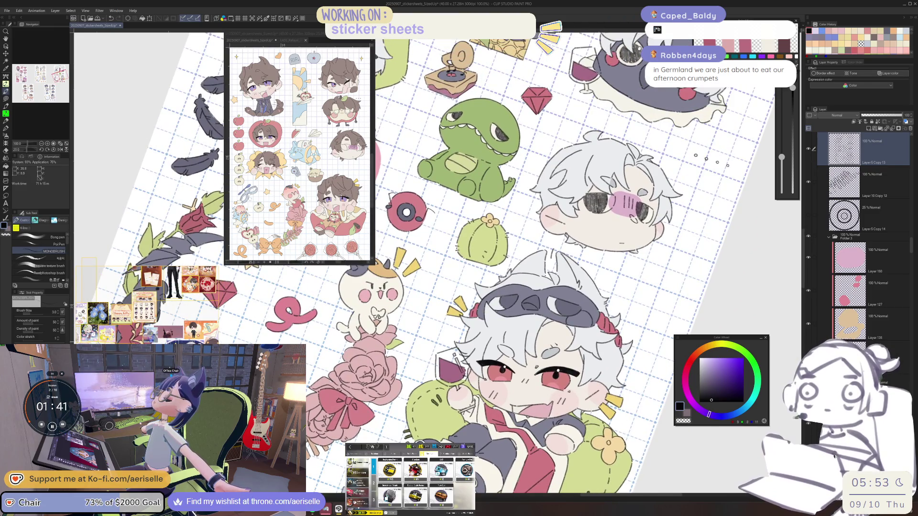
scroll(508, 365, "up", 5)
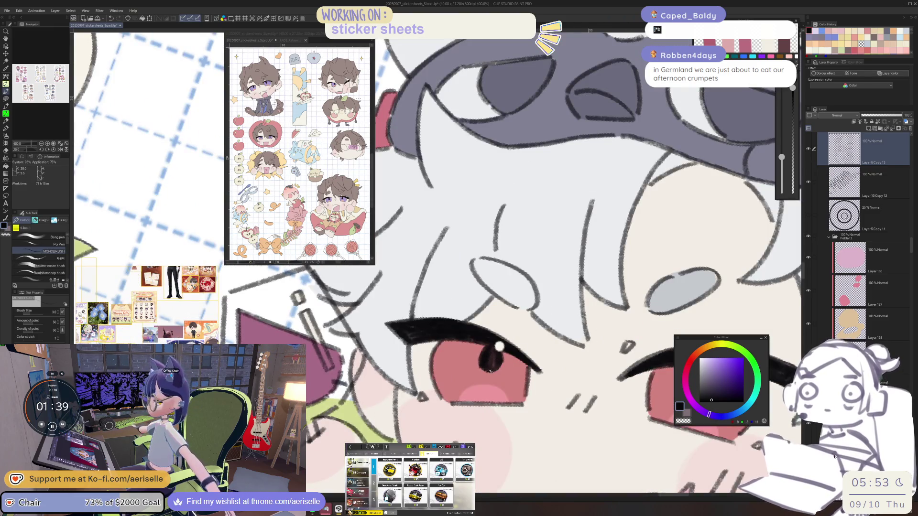
scroll(495, 367, "down", 7)
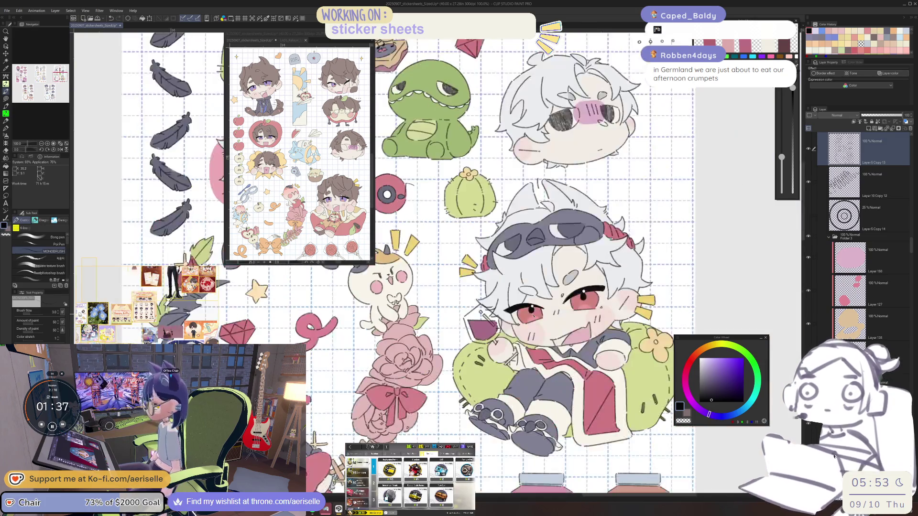
scroll(533, 344, "up", 4)
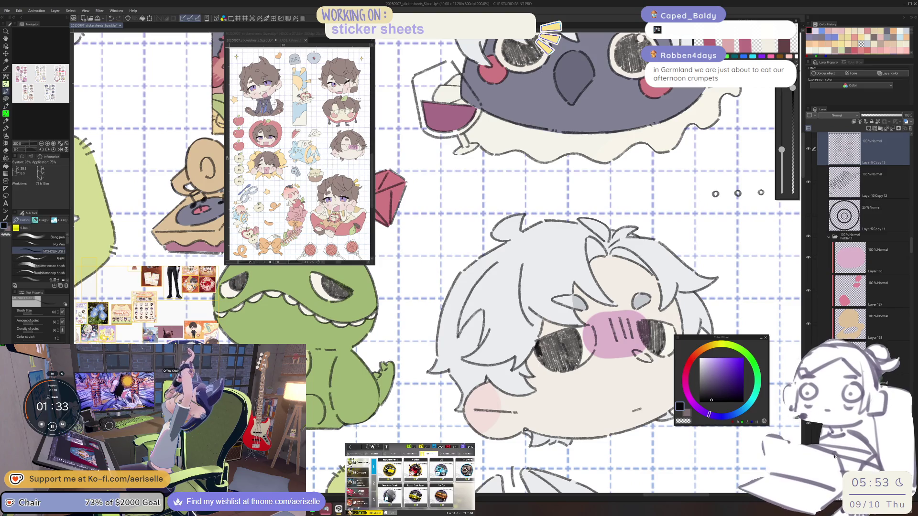
Raise the brush size from 6 to 7 and paint over the left eye's highlight in dark
key("bracketright")
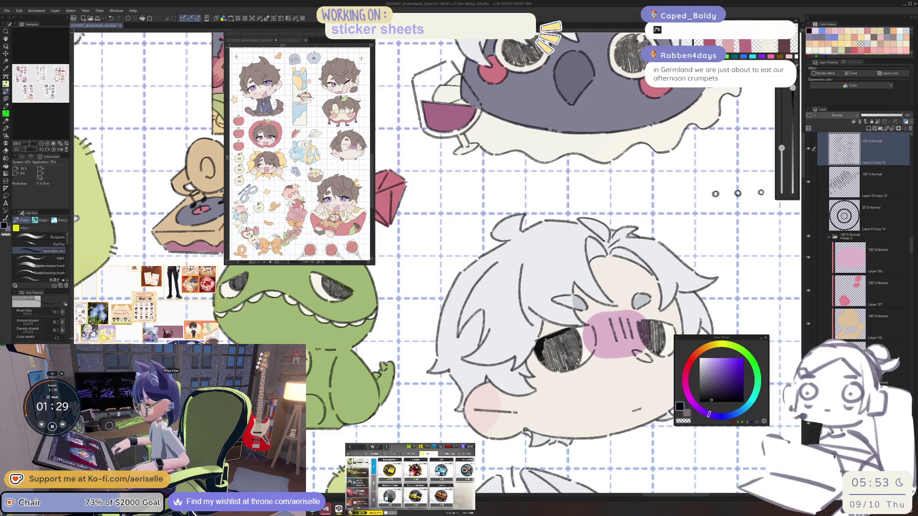
key("asciicircum")
key("asciicircum")
mouse_move(472, 394)
left_mouse_down()
mouse_move(475, 416)
mouse_move(501, 395)
left_mouse_up()
Hatch dark crayon strokes into the pink-blushed chibi's eye with the view tilted
key("minus")
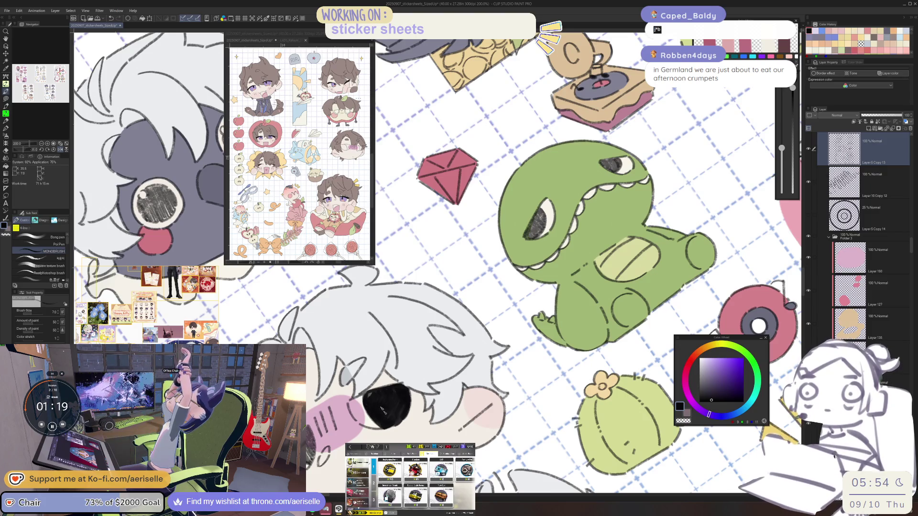
key("minus")
key("e")
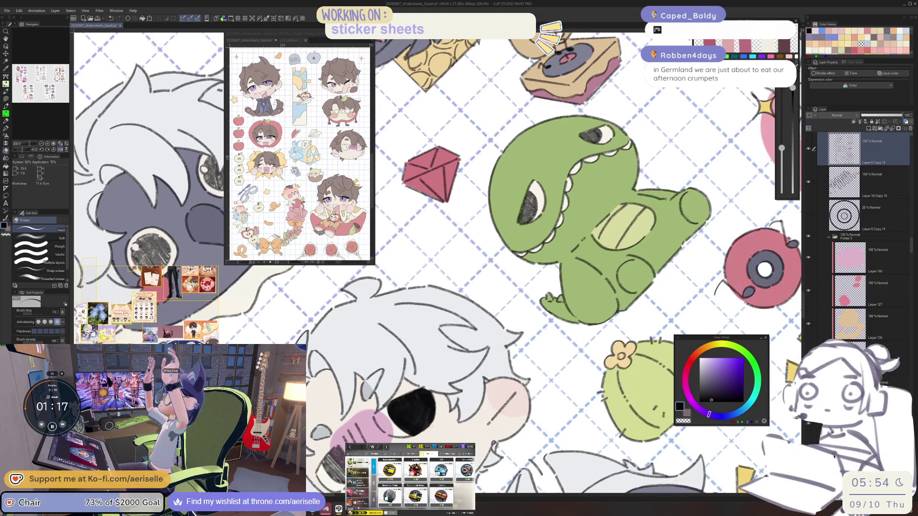
key("asciicircum")
key("asciicircum")
key("asciicircum")
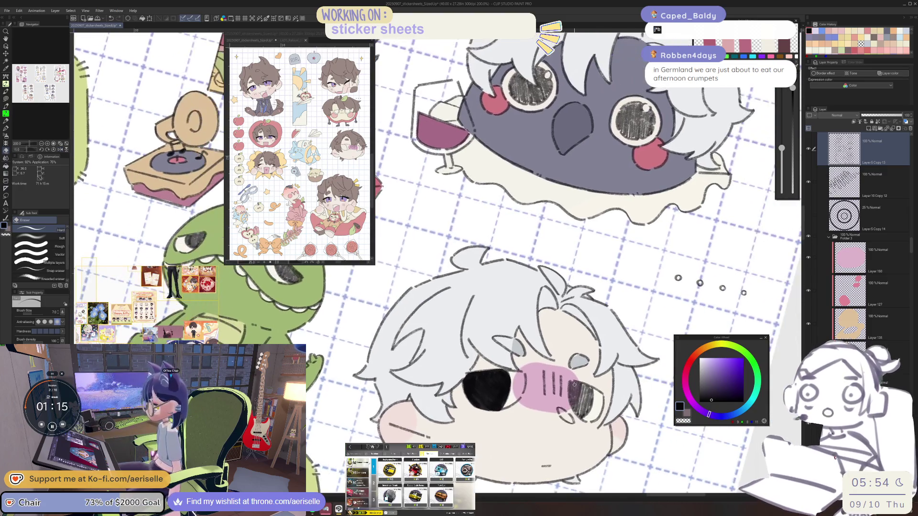
key("p")
left_click_drag(572, 386, 583, 415)
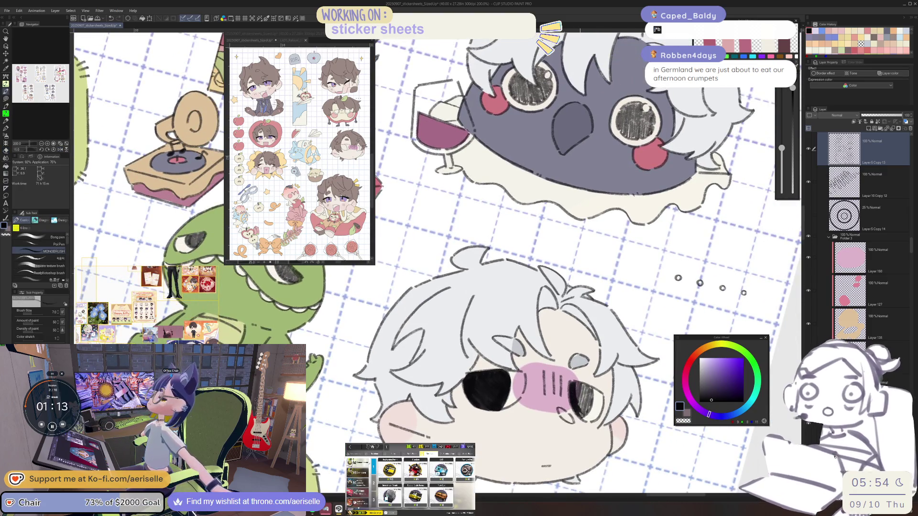
left_click_drag(572, 383, 573, 396)
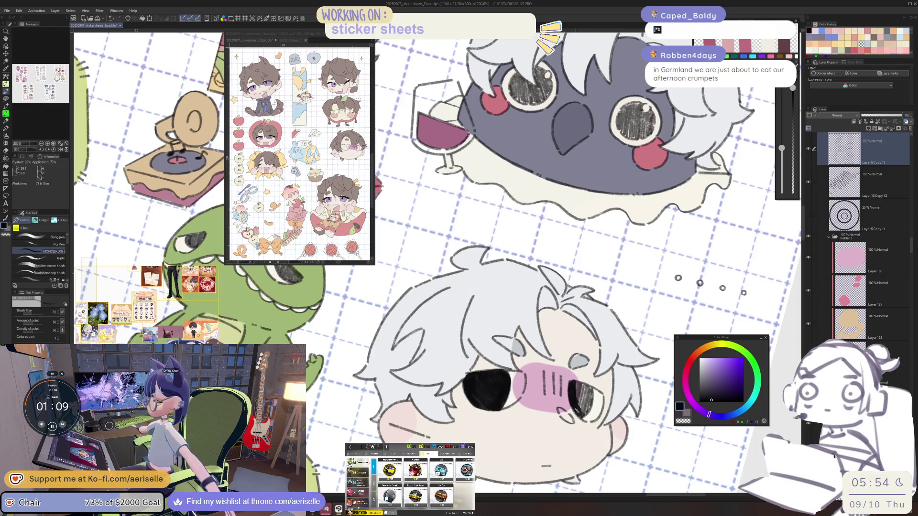
Rotate the view back and zoom out to 33.3% over the whole sticker sheets
key("minus")
key("minus")
key("minus")
key("minus")
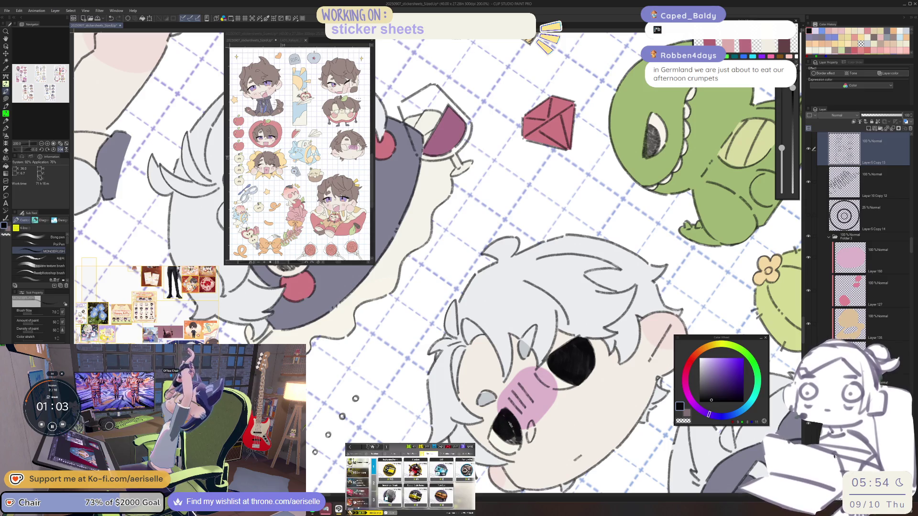
key("ctrl+0")
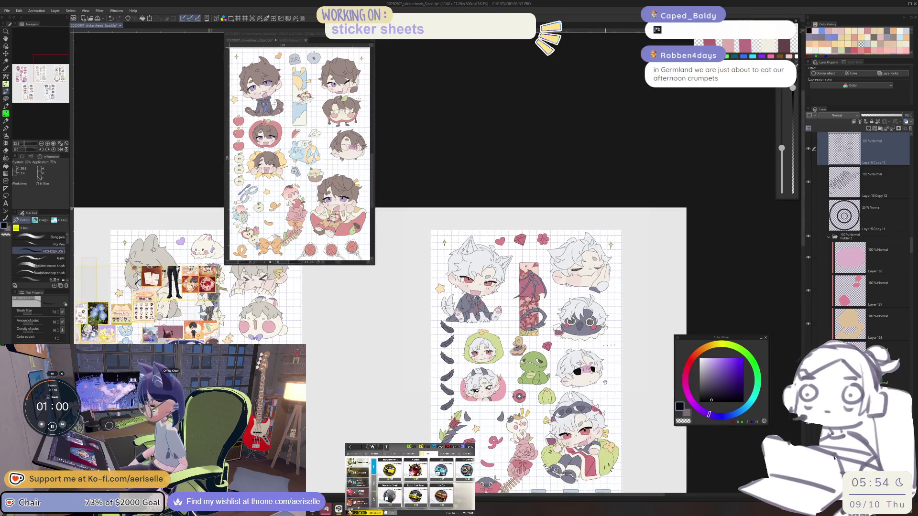
mouse_move(526, 358)
left_mouse_down()
mouse_move(559, 363)
mouse_move(564, 374)
left_mouse_up()
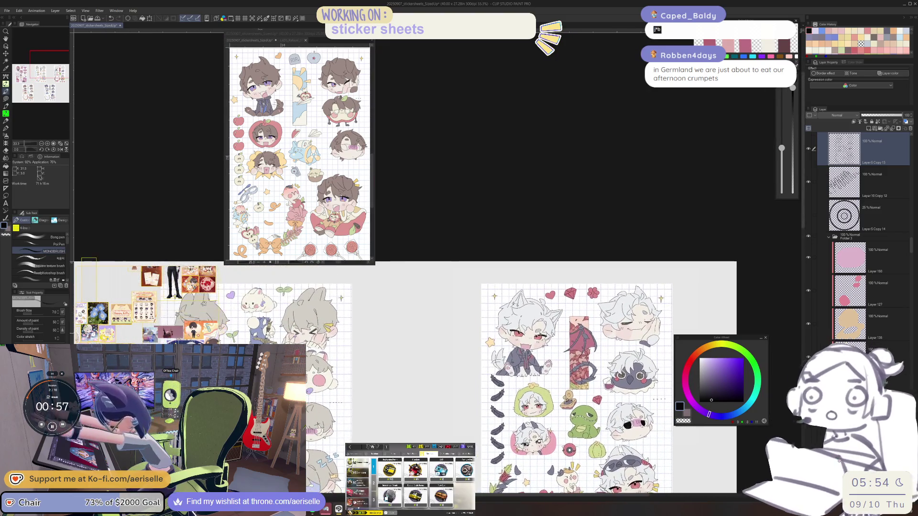
Zoom to 400% on the wolf chibi, tilt the view, and darken and extend its lower-eye lash
scroll(526, 294, "up", 8)
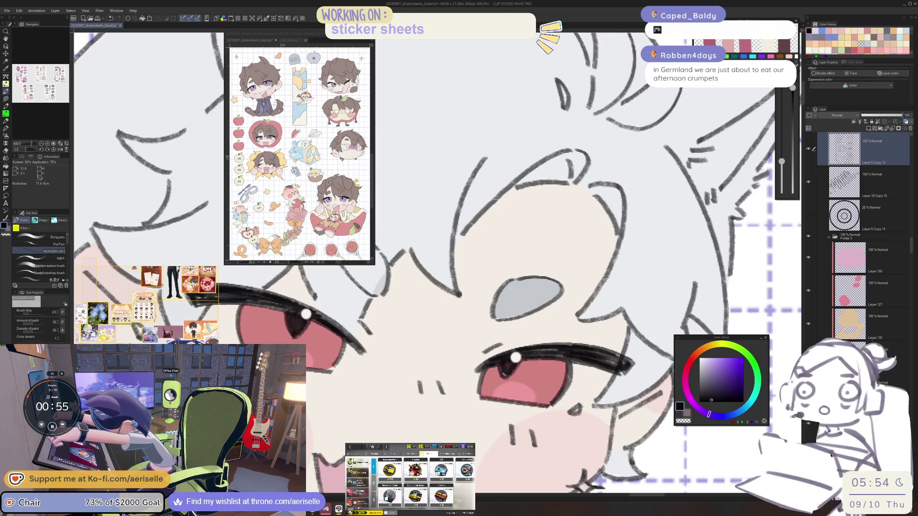
mouse_move(550, 310)
left_mouse_down()
mouse_move(502, 353)
mouse_move(444, 373)
left_mouse_up()
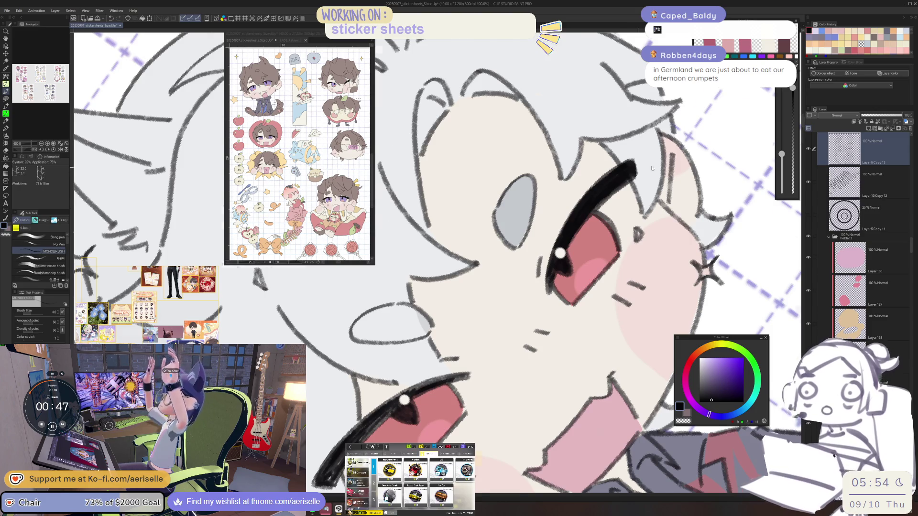
scroll(652, 168, "down", 5)
scroll(507, 349, "up", 3)
left_click_drag(480, 390, 507, 350)
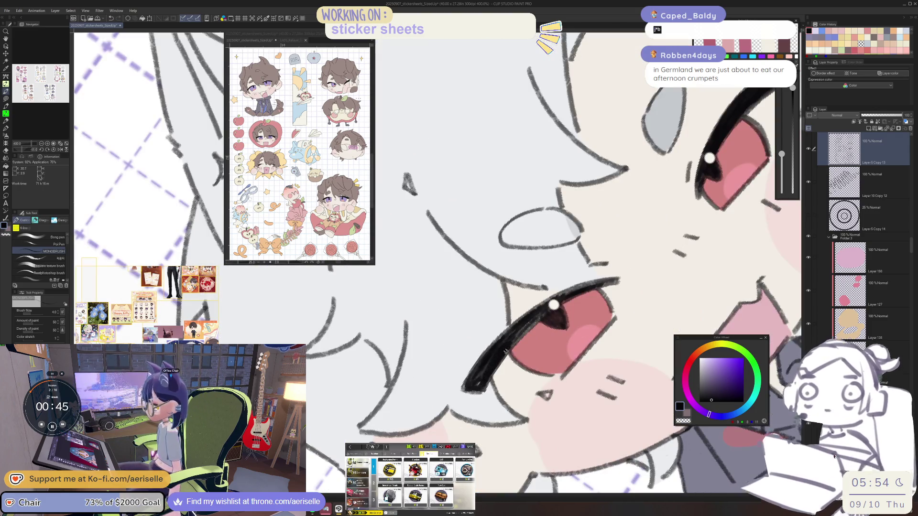
left_click_drag(478, 378, 521, 338)
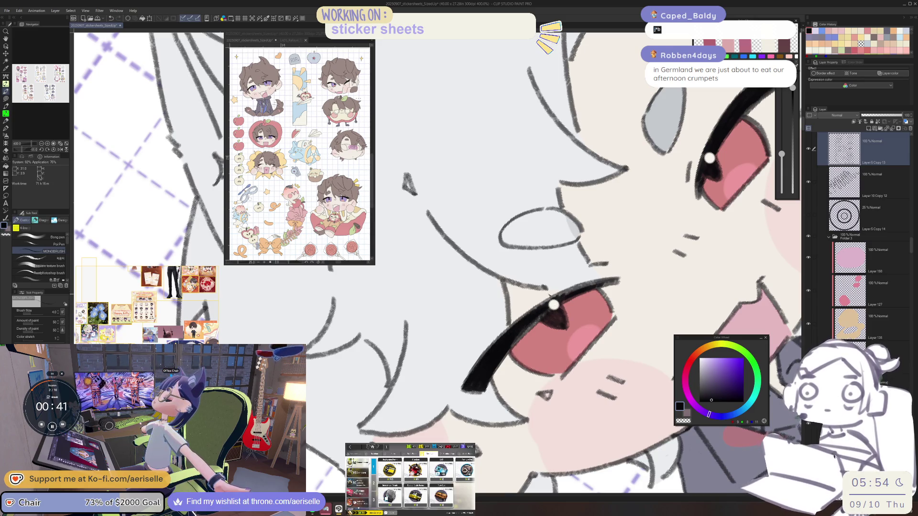
left_click_drag(507, 351, 549, 309)
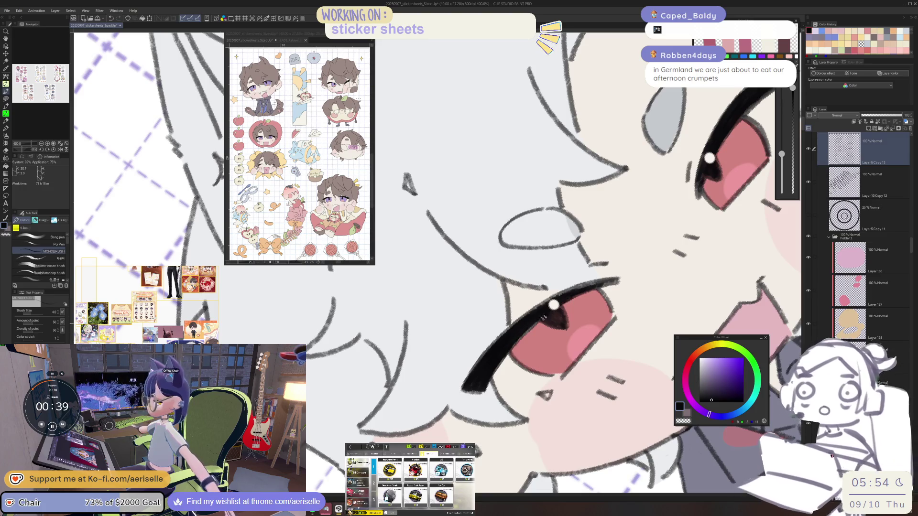
mouse_move(506, 354)
left_mouse_down()
mouse_move(543, 318)
mouse_move(594, 311)
mouse_move(497, 388)
left_mouse_up()
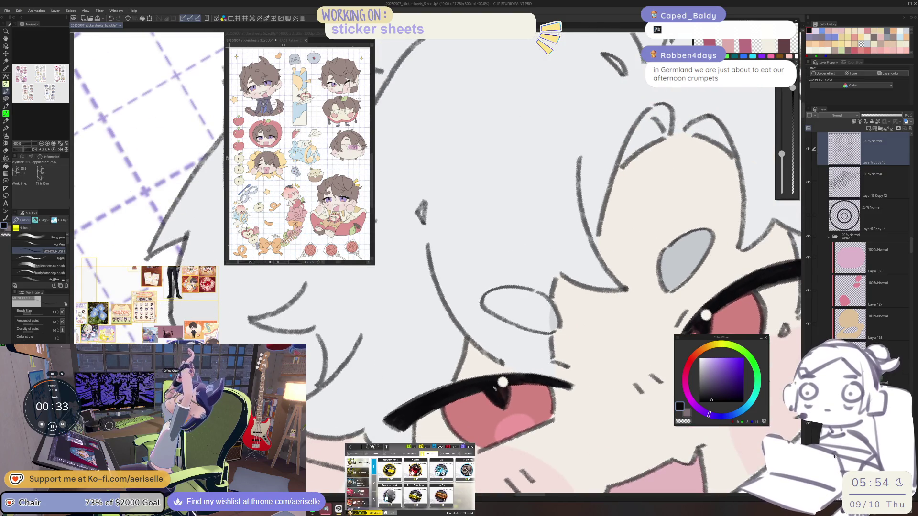
scroll(503, 382, "down", 5)
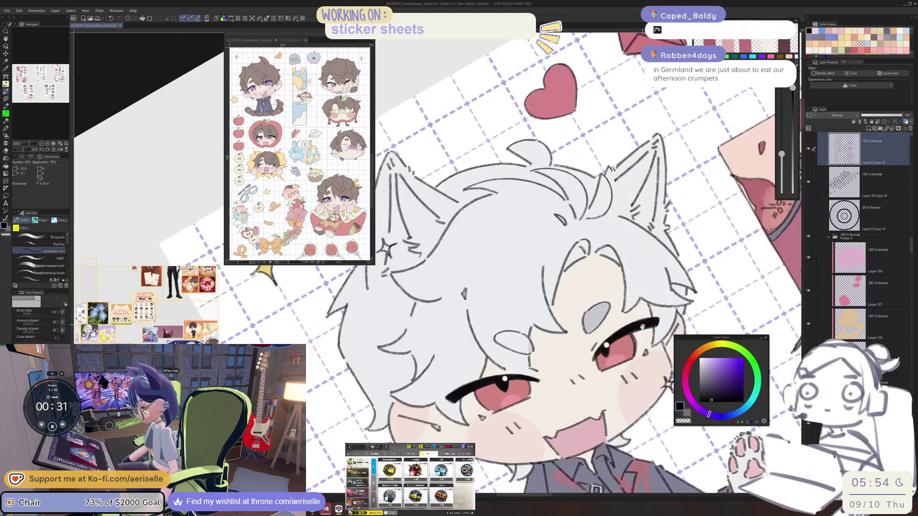
scroll(542, 382, "up", 5)
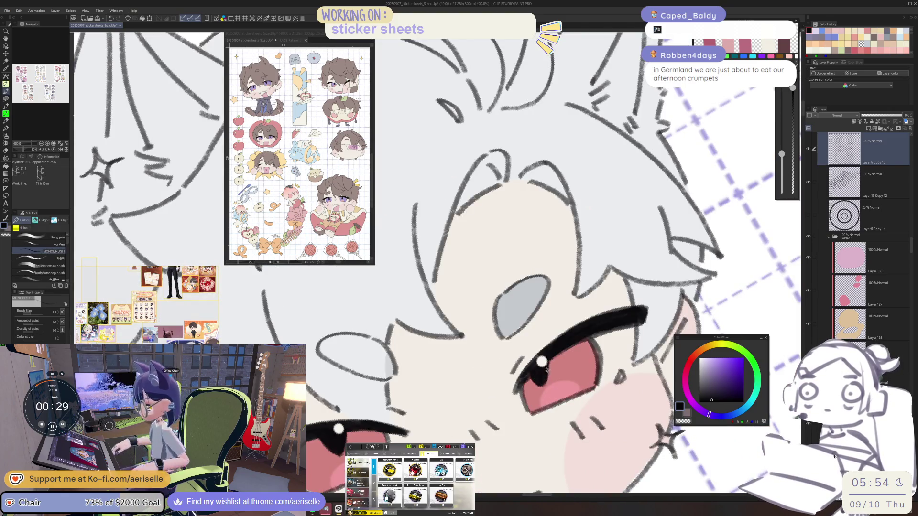
scroll(546, 368, "down", 10)
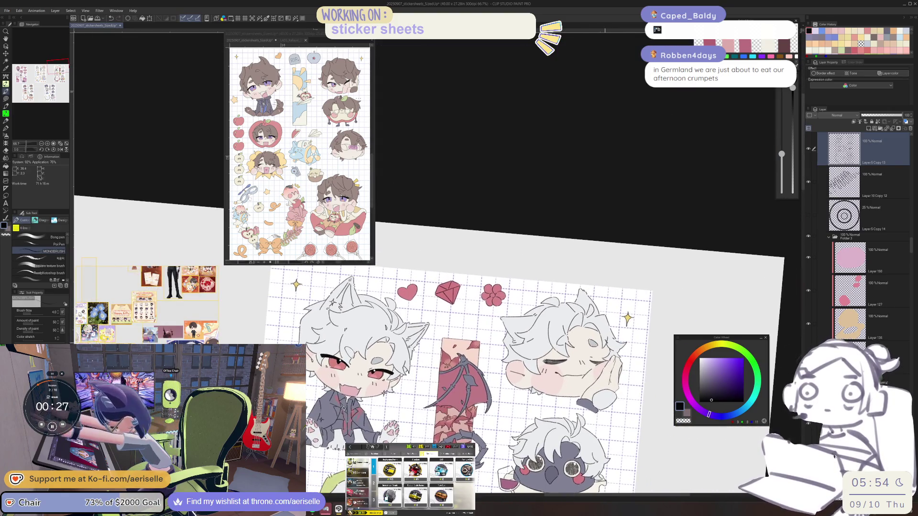
Darken the black crayon stroke under the white-haired chibi's hair, then zoom back out
scroll(576, 317, "up", 8)
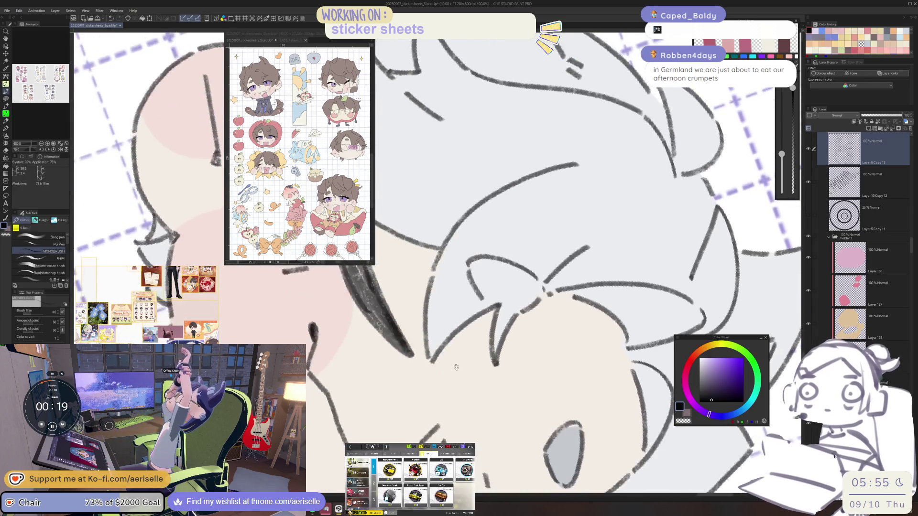
mouse_move(420, 385)
left_mouse_down()
mouse_move(413, 342)
mouse_move(423, 390)
mouse_move(428, 354)
mouse_move(447, 409)
mouse_move(438, 354)
mouse_move(450, 430)
mouse_move(433, 385)
mouse_move(451, 408)
left_mouse_up()
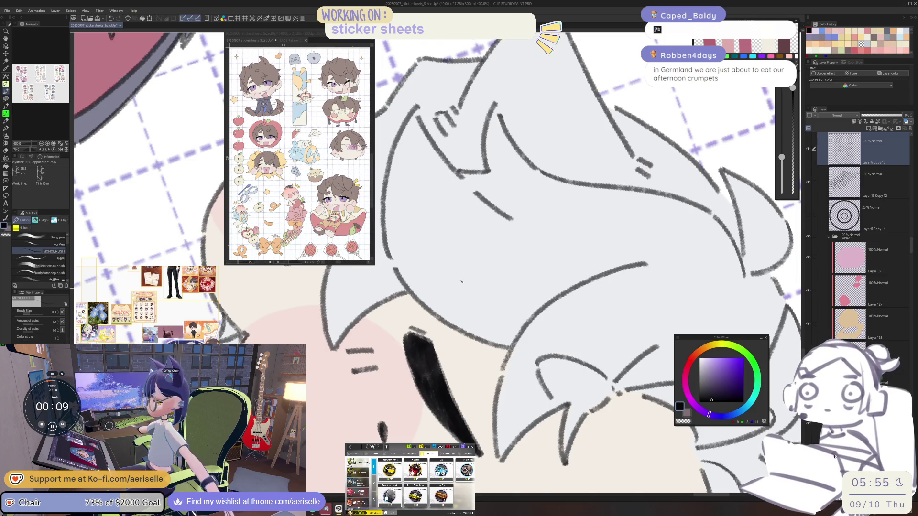
key("ctrl+minus")
key("ctrl+minus")
key("ctrl+minus")
key("ctrl+minus")
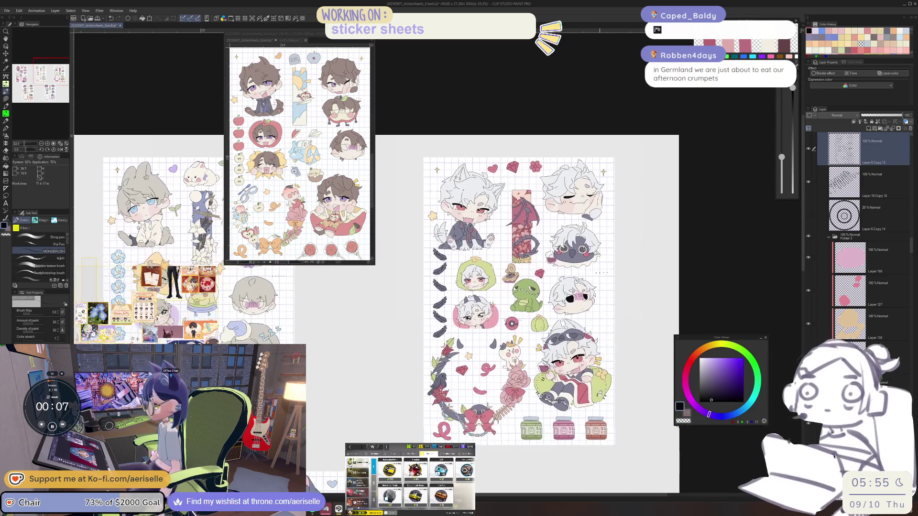
key("ctrl+minus")
Fill the upper eyelash and the red eye's pupil and lash in darker black
scroll(559, 215, "up", 8)
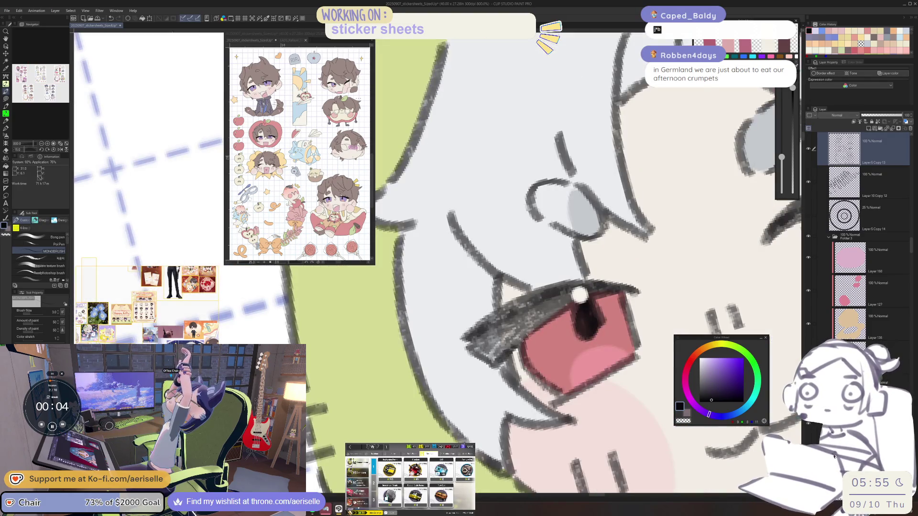
mouse_move(507, 335)
left_mouse_down()
mouse_move(535, 316)
mouse_move(497, 335)
mouse_move(550, 295)
mouse_move(468, 349)
mouse_move(496, 347)
left_mouse_up()
scroll(496, 346, "down", 2)
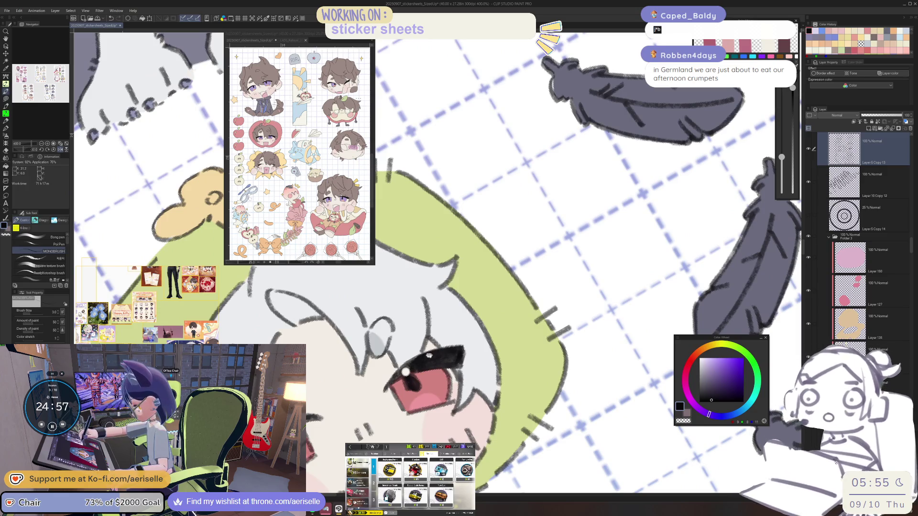
left_click_drag(429, 356, 516, 350)
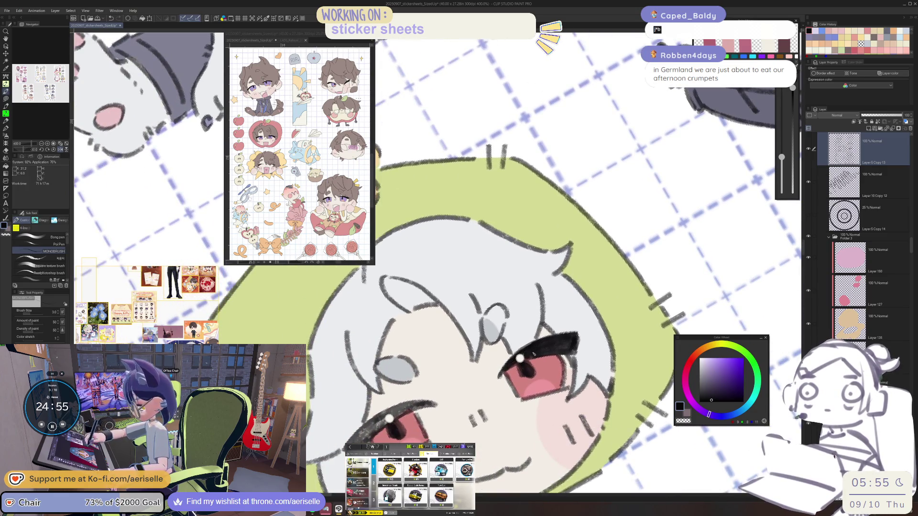
scroll(526, 373, "up", 2)
left_click_drag(516, 373, 536, 402)
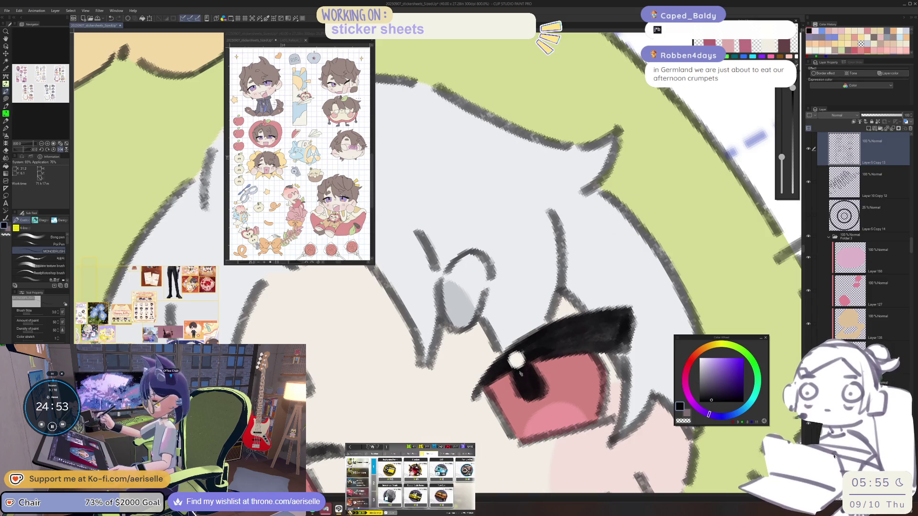
Thicken the lower eye's lash lines across their gaps and darken the right pupil
scroll(540, 377, "down", 2)
scroll(540, 377, "up", 2)
left_click_drag(473, 382, 416, 430)
left_click_drag(497, 366, 412, 421)
left_click_drag(503, 354, 407, 430)
left_click_drag(469, 362, 401, 423)
mouse_move(433, 385)
left_mouse_down()
mouse_move(387, 438)
mouse_move(410, 436)
left_mouse_up()
mouse_move(589, 291)
left_mouse_down()
mouse_move(522, 327)
mouse_move(544, 306)
mouse_move(536, 313)
left_mouse_up()
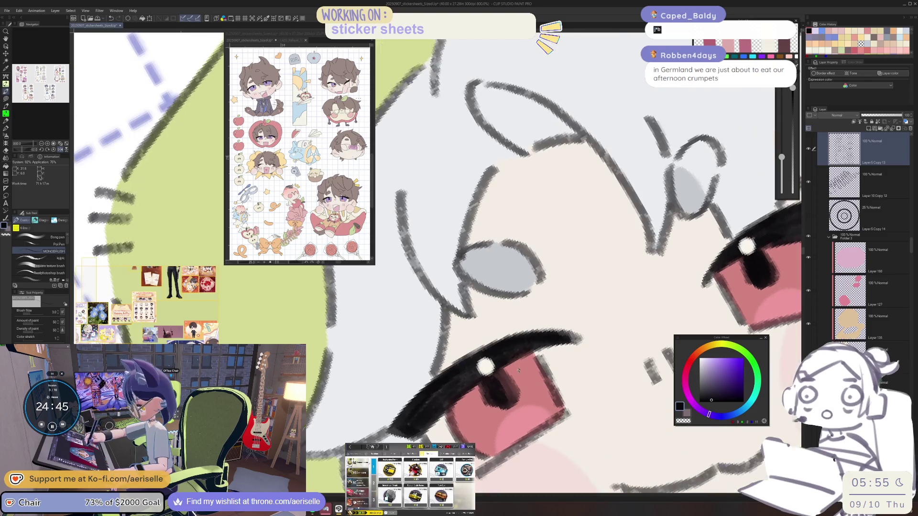
left_click_drag(510, 376, 492, 411)
Thicken the horned chibi's upper eyelash line and fill its pupil with dark strokes
key("ctrl+minus")
key("ctrl+minus")
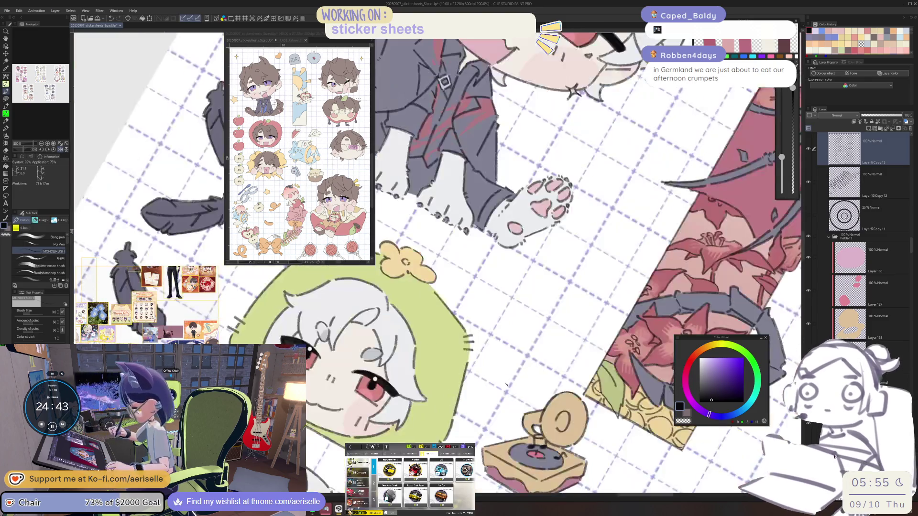
key("ctrl+minus")
key("ctrl+minus")
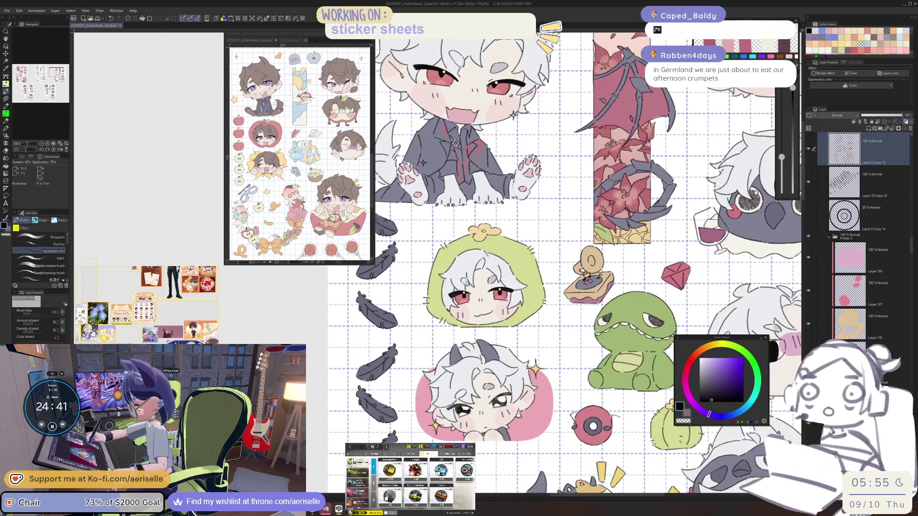
key("ctrl+plus")
key("ctrl+plus")
key("ctrl+plus")
mouse_move(466, 419)
left_mouse_down()
mouse_move(569, 347)
mouse_move(593, 348)
left_mouse_up()
left_click_drag(509, 382, 624, 346)
left_click_drag(564, 349, 618, 335)
left_click_drag(488, 399, 483, 445)
mouse_move(508, 388)
left_mouse_down()
mouse_move(507, 420)
mouse_move(569, 440)
mouse_move(583, 420)
left_mouse_up()
left_click_drag(597, 366, 585, 430)
Darken the lower-left eyelash line, then reset the view to 100% and mirror it to check
key("ctrl+minus")
key("ctrl+minus")
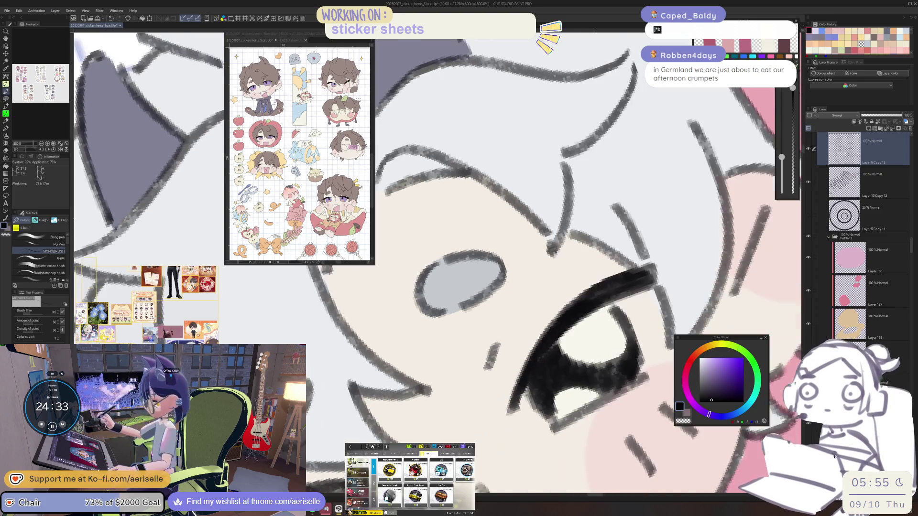
key("ctrl+plus")
key("ctrl+plus")
mouse_move(550, 342)
left_mouse_down()
mouse_move(478, 404)
mouse_move(462, 397)
mouse_move(585, 344)
mouse_move(516, 382)
mouse_move(533, 421)
mouse_move(606, 385)
mouse_move(622, 354)
mouse_move(620, 368)
mouse_move(583, 348)
left_mouse_up()
key("ctrl+alt+0")
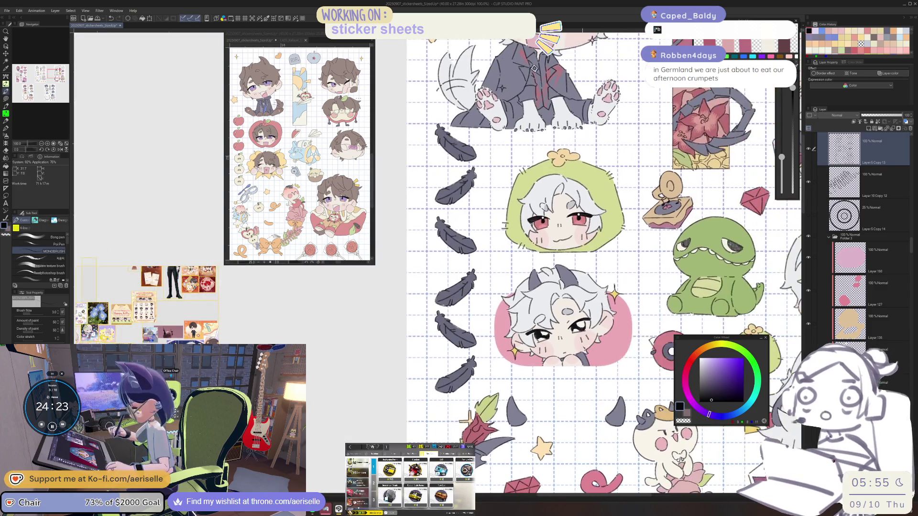
key("h")
scroll(578, 363, "down", 1)
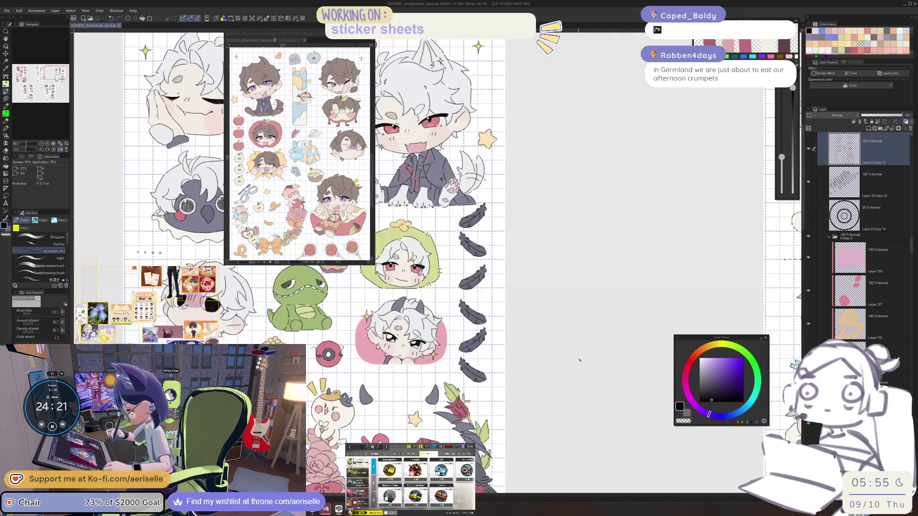
Unmirror the view, centre the middle sheet, zoom onto the grey-haired head and select Lasso fill
left_click_drag(564, 403, 696, 375)
key("h")
scroll(533, 411, "down", 2)
mouse_move(390, 451)
left_mouse_down()
mouse_move(533, 410)
mouse_move(677, 410)
mouse_move(729, 451)
left_mouse_up()
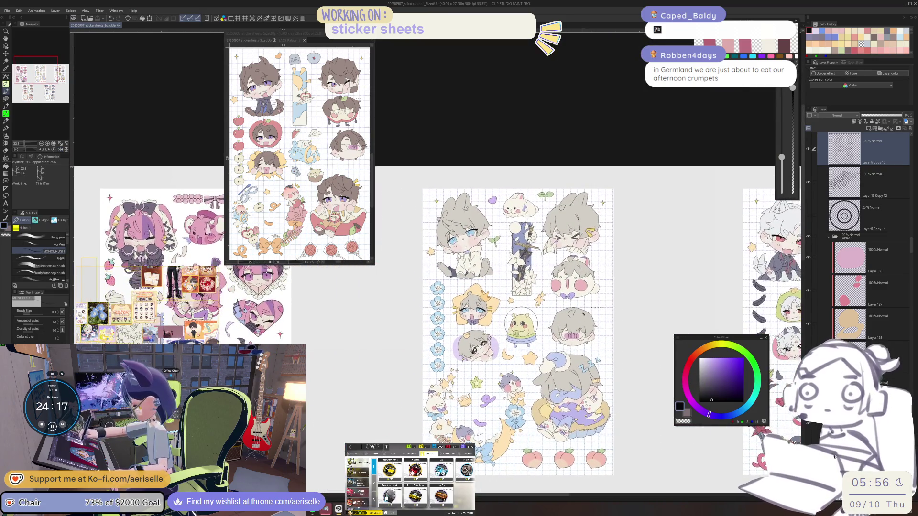
scroll(579, 328, "up", 4)
key("u")
scroll(570, 374, "up", 3)
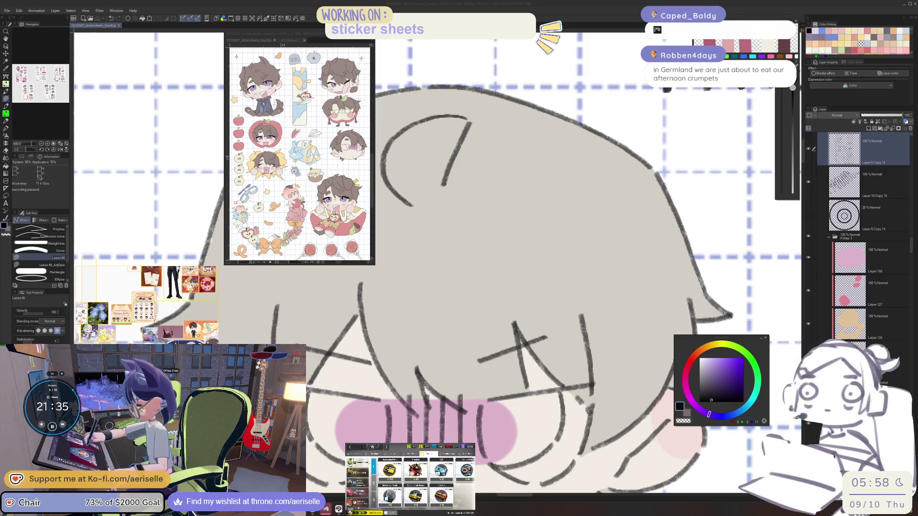
On the sketched-eye layer, paint the grey-haired chibi's first eye solid black
left_click(489, 402)
left_click(497, 400, "ctrl+shift")
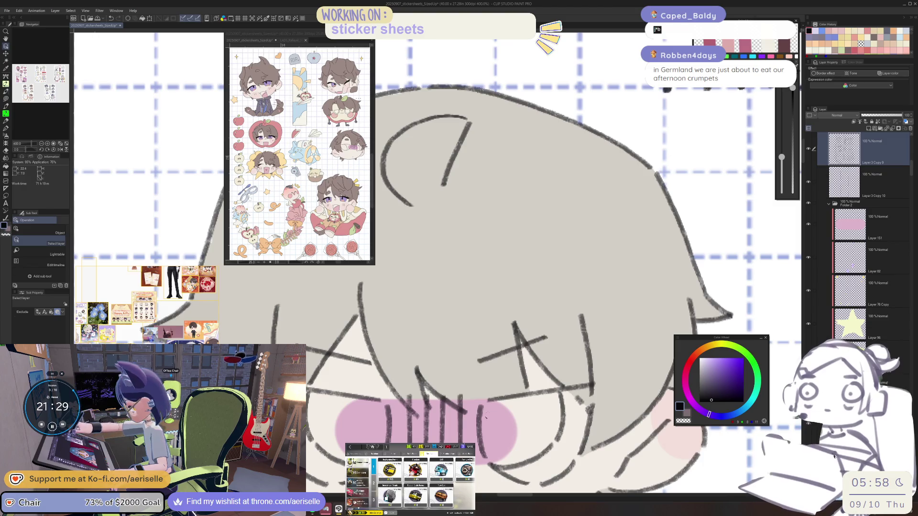
key("b")
key("ctrl+z")
left_click_drag(483, 404, 480, 441)
mouse_move(487, 407)
left_mouse_down()
mouse_move(498, 467)
mouse_move(491, 453)
left_mouse_up()
left_click_drag(492, 405, 497, 461)
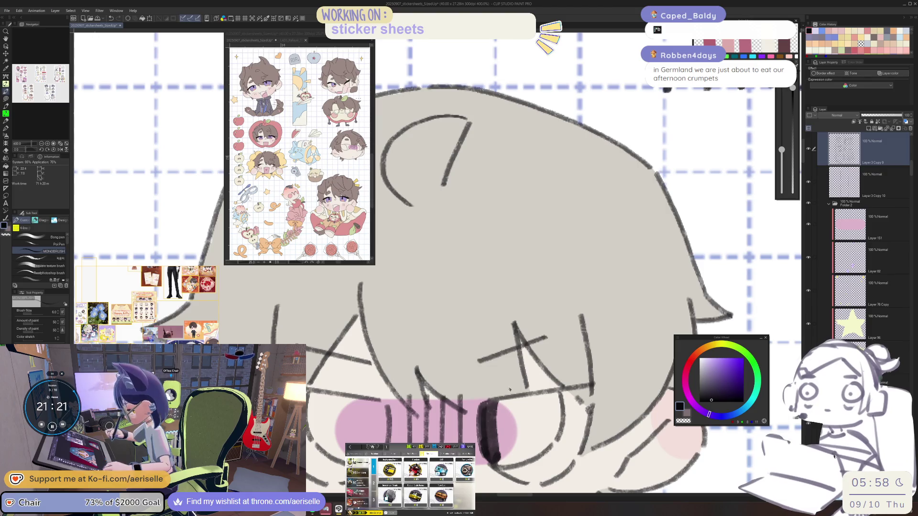
mouse_move(499, 401)
left_mouse_down()
mouse_move(488, 460)
mouse_move(497, 442)
mouse_move(514, 438)
mouse_move(525, 402)
mouse_move(531, 430)
mouse_move(542, 397)
mouse_move(555, 421)
mouse_move(560, 397)
mouse_move(555, 440)
mouse_move(526, 461)
mouse_move(502, 456)
mouse_move(524, 468)
left_mouse_up()
left_click_drag(538, 433, 542, 438)
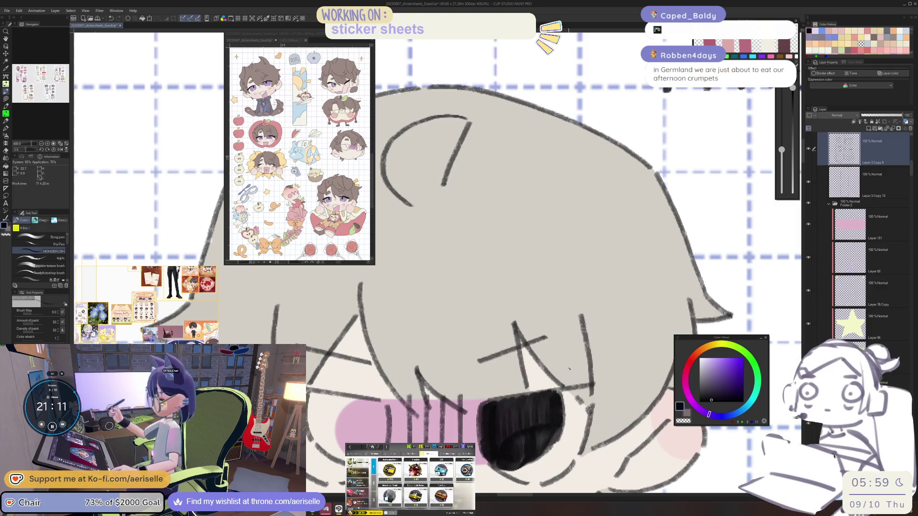
key("ctrl+z")
Fill the chibi's other eye with solid black
key("asciicircum")
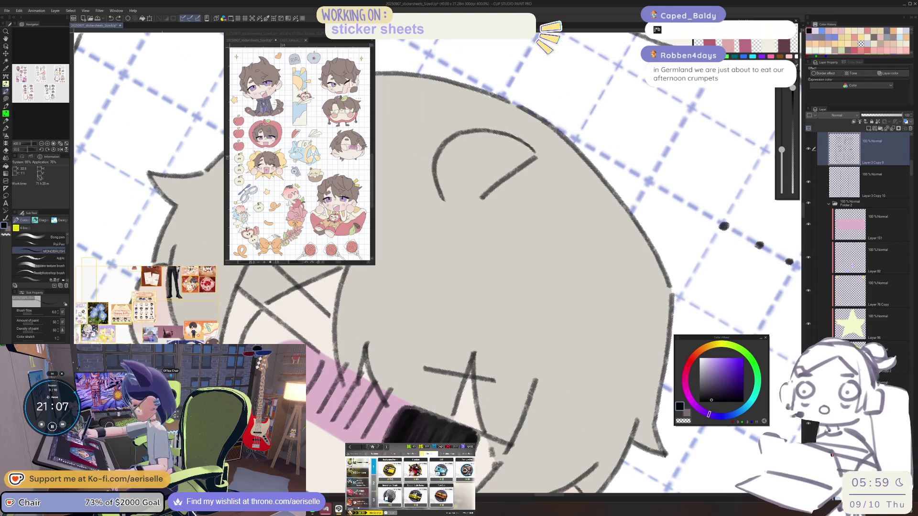
key("ctrl+minus")
key("ctrl+minus")
key("minus")
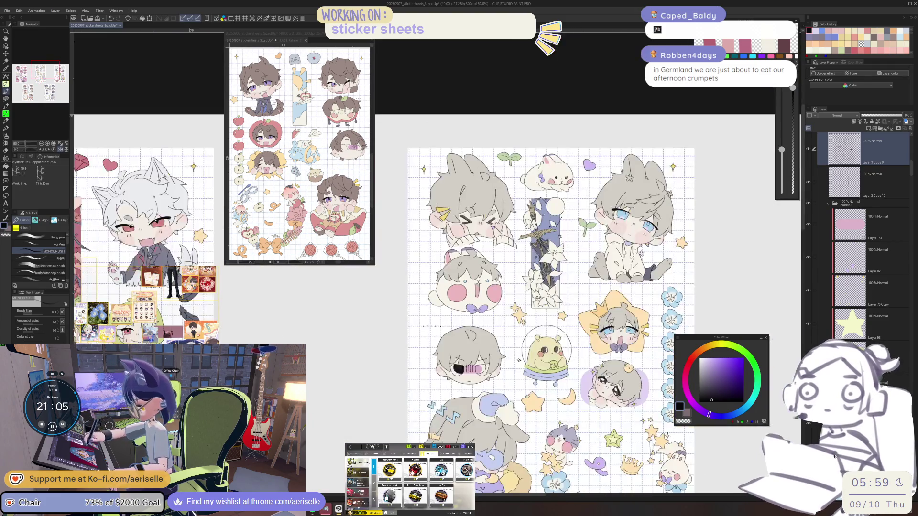
key("ctrl+plus")
scroll(427, 403, "up", 1)
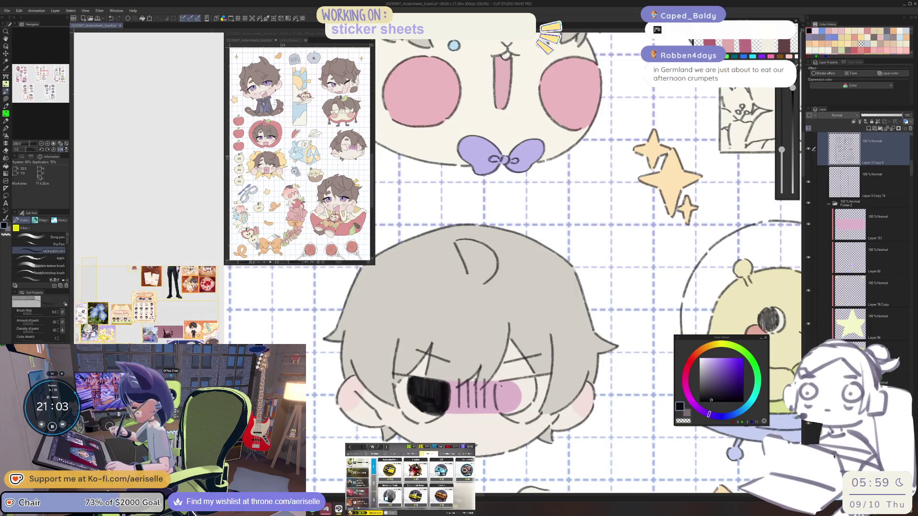
mouse_move(501, 412)
left_mouse_down()
mouse_move(513, 382)
mouse_move(519, 409)
mouse_move(521, 380)
mouse_move(525, 406)
mouse_move(534, 399)
mouse_move(516, 413)
left_mouse_up()
left_click_drag(618, 343, 551, 348)
Switch to Lasso fill and pick the hair's grey colour from the canvas
scroll(551, 348, "down", 4)
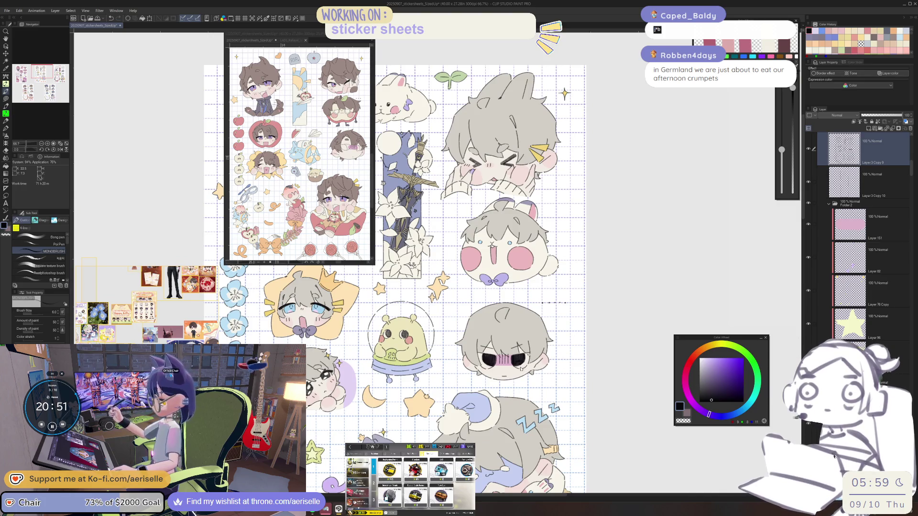
scroll(520, 370, "down", 3)
scroll(405, 223, "up", 5)
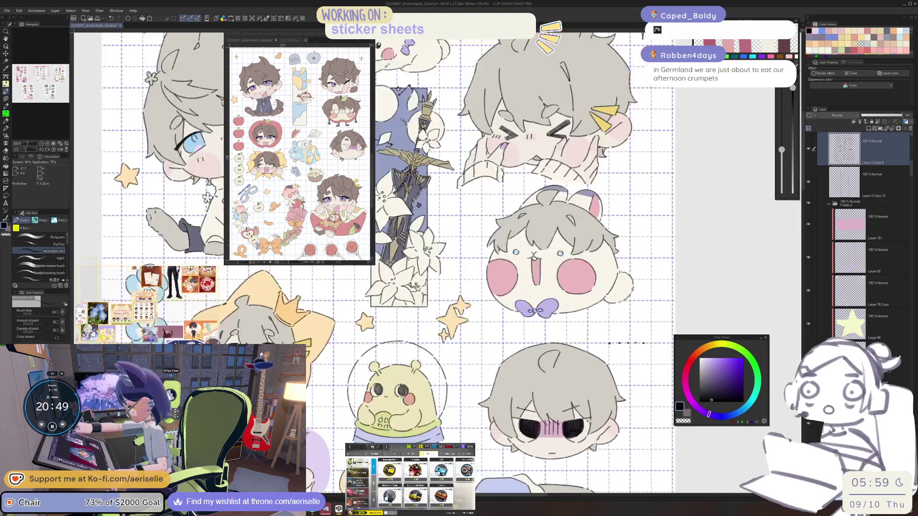
scroll(518, 417, "up", 2)
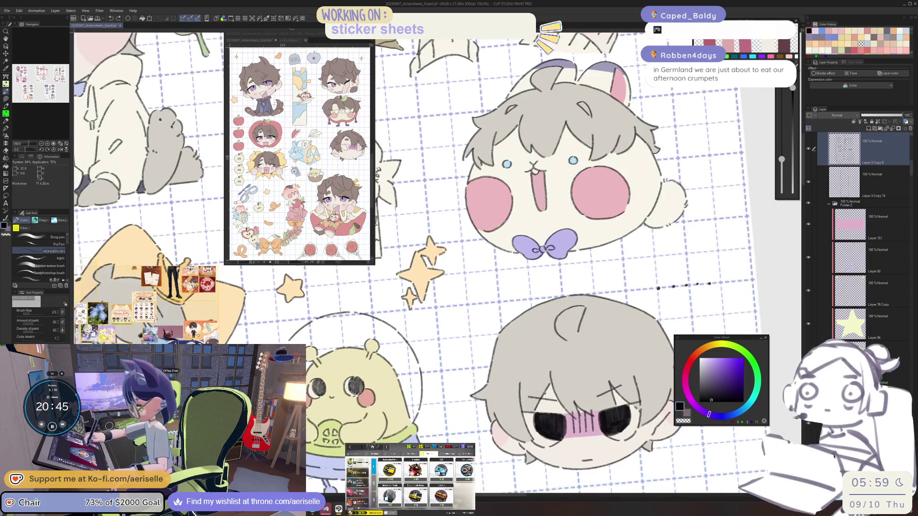
scroll(529, 420, "up", 4)
left_click_drag(556, 451, 547, 402)
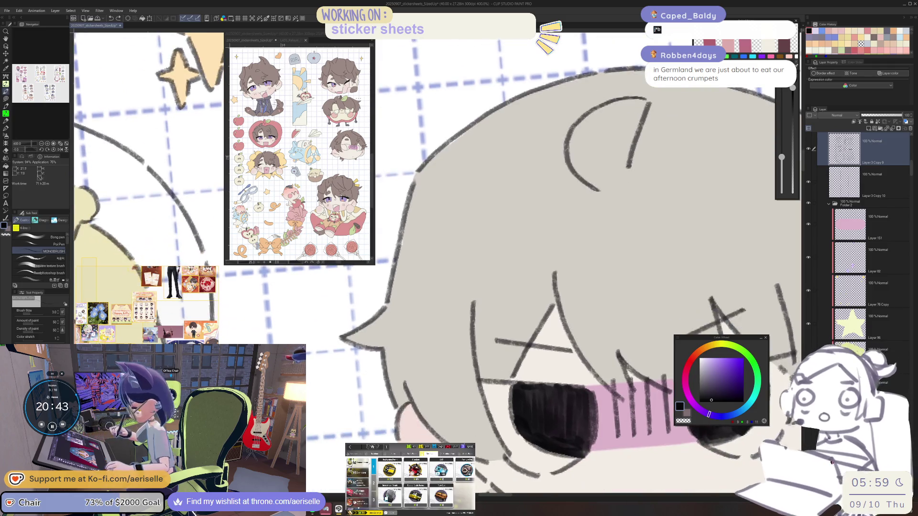
scroll(358, 411, "down", 3)
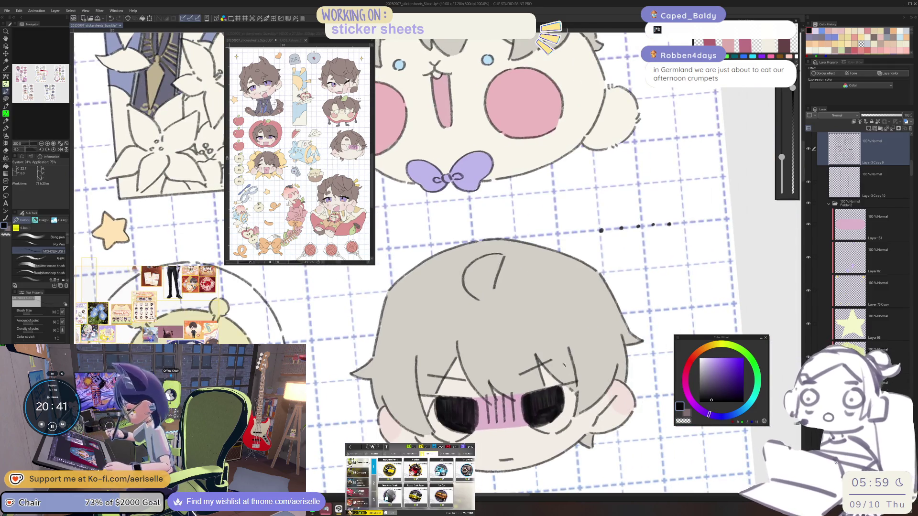
key("u")
left_click(440, 376, "alt")
scroll(440, 377, "up", 2)
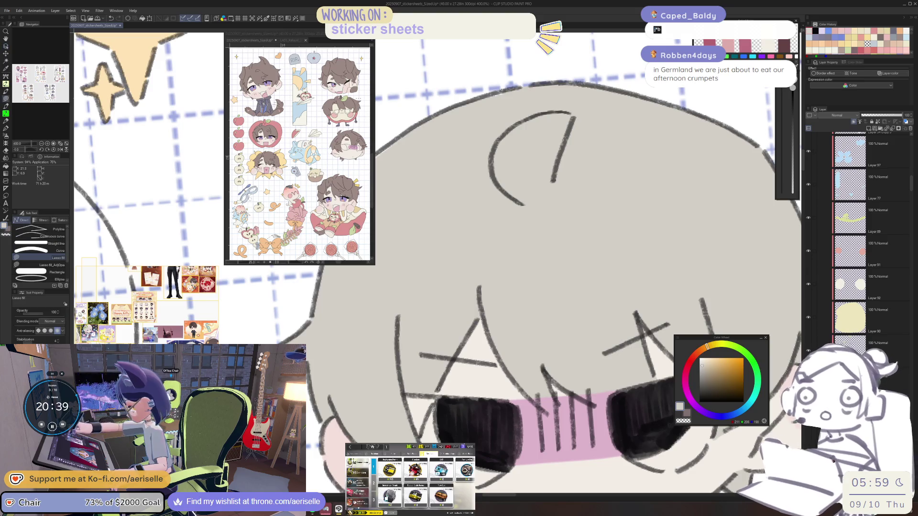
scroll(460, 339, "down", 5)
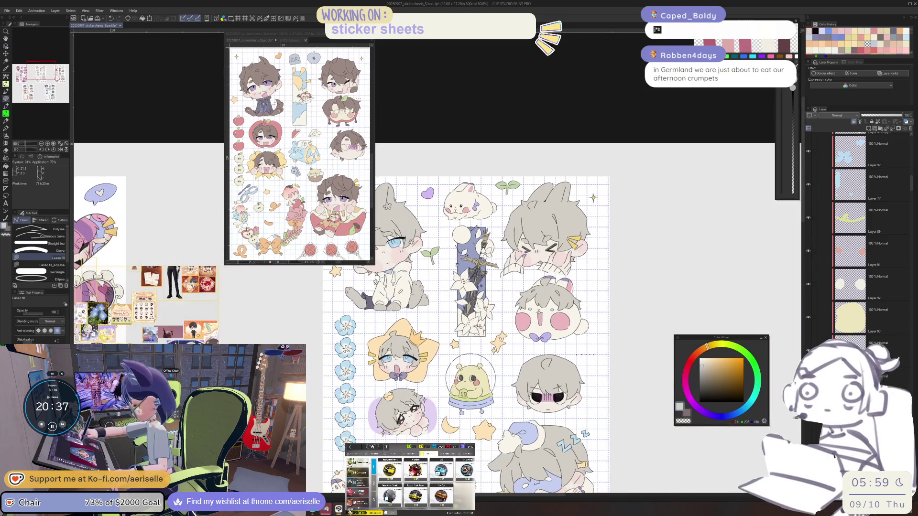
Pick the dark line colour for the pen and darken both eyes' pupils
scroll(463, 358, "up", 4)
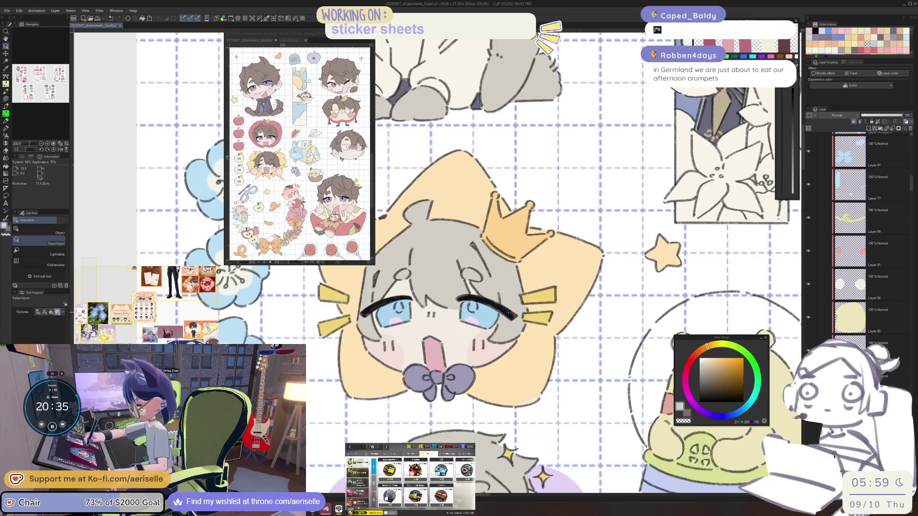
key("p")
left_click(510, 311, "alt")
scroll(450, 295, "up", 2)
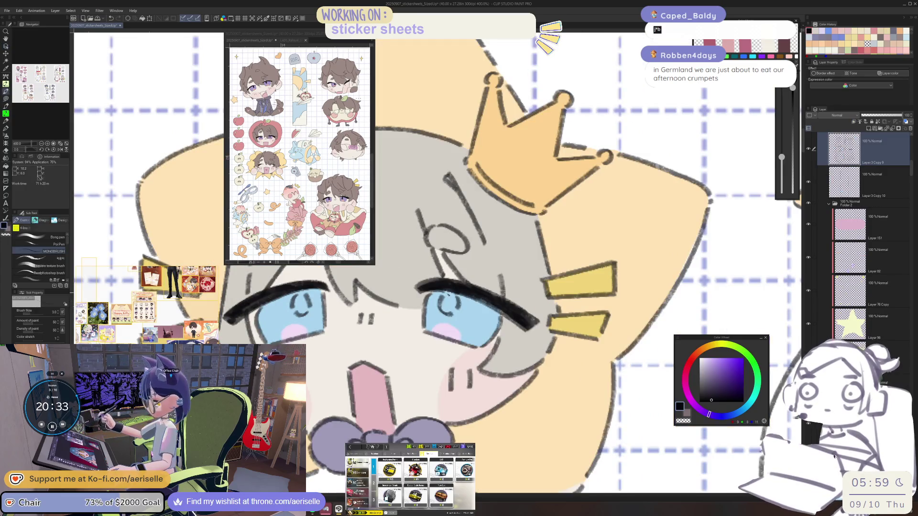
mouse_move(448, 291)
left_mouse_down()
mouse_move(454, 315)
mouse_move(533, 331)
left_mouse_up()
scroll(377, 354, "up", 2)
mouse_move(384, 323)
left_mouse_down()
mouse_move(386, 366)
mouse_move(395, 371)
mouse_move(394, 345)
mouse_move(409, 356)
mouse_move(385, 368)
mouse_move(386, 340)
mouse_move(400, 366)
mouse_move(406, 349)
mouse_move(473, 393)
left_mouse_up()
Thicken the lower-left and upper eyelash lines with repeated dark strokes
left_click_drag(422, 406, 401, 438)
mouse_move(434, 388)
left_mouse_down()
mouse_move(393, 437)
mouse_move(378, 440)
left_mouse_up()
left_click_drag(457, 349, 480, 330)
left_click_drag(428, 385, 456, 349)
mouse_move(474, 321)
left_mouse_down()
mouse_move(510, 302)
mouse_move(535, 330)
mouse_move(518, 357)
left_mouse_up()
Draw pupil strokes in the lower eye, then undo the stray fill
scroll(557, 297, "down", 2)
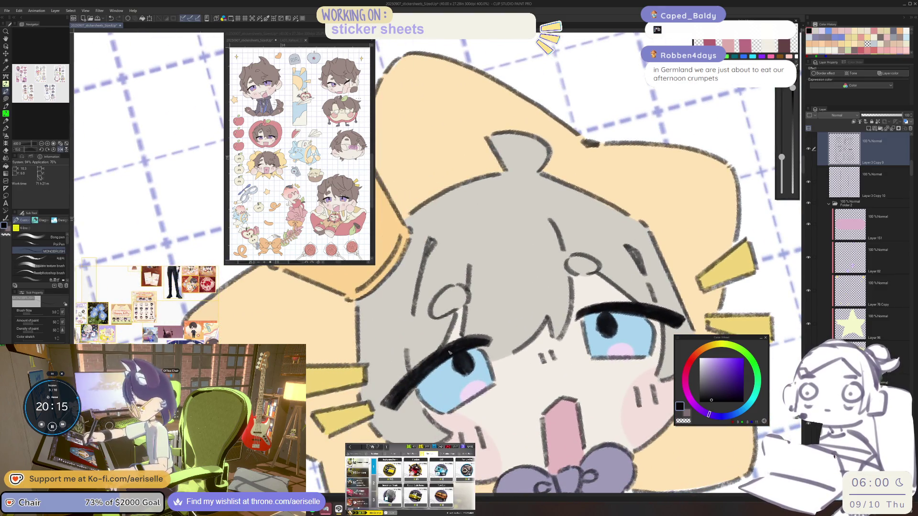
mouse_move(389, 402)
left_mouse_down()
mouse_move(487, 327)
mouse_move(516, 369)
left_mouse_up()
scroll(494, 325, "down", 4)
scroll(517, 369, "up", 4)
mouse_move(437, 341)
left_mouse_down()
mouse_move(451, 362)
mouse_move(452, 338)
mouse_move(456, 358)
left_mouse_up()
mouse_move(456, 358)
left_mouse_down()
mouse_move(491, 324)
mouse_move(519, 370)
mouse_move(509, 356)
mouse_move(509, 383)
mouse_move(523, 367)
left_mouse_up()
key("ctrl+z")
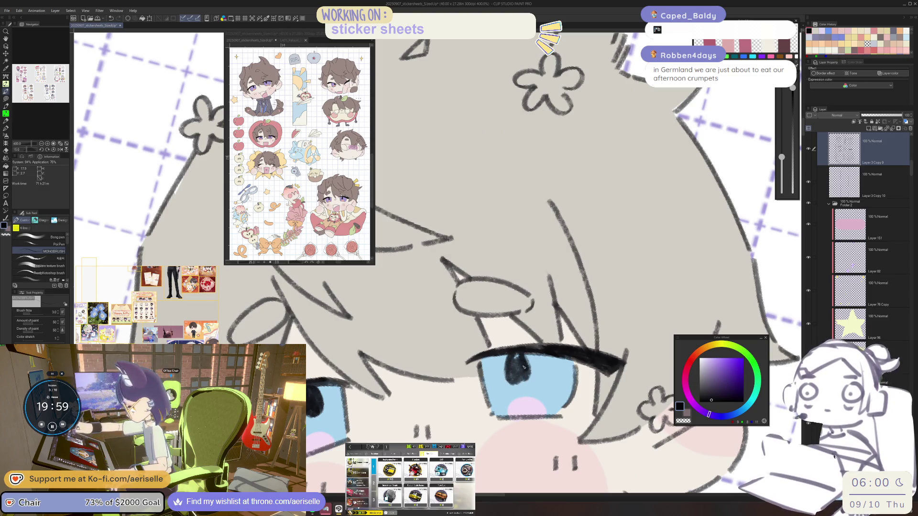
Thicken the flower-haired chibi's upper eyelash line with three dark passes
scroll(520, 380, "down", 5)
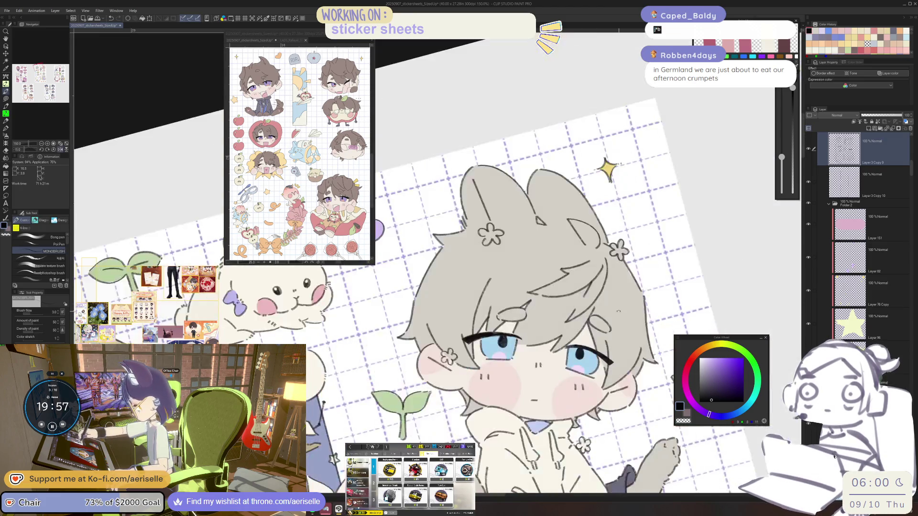
scroll(523, 302, "up", 5)
key("minus")
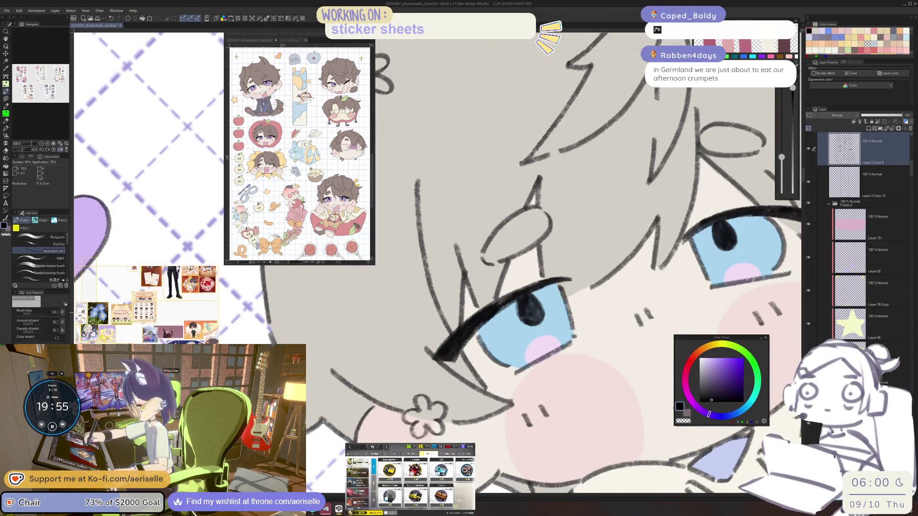
left_click_drag(543, 283, 487, 306)
left_click_drag(546, 282, 490, 304)
left_click_drag(557, 279, 500, 297)
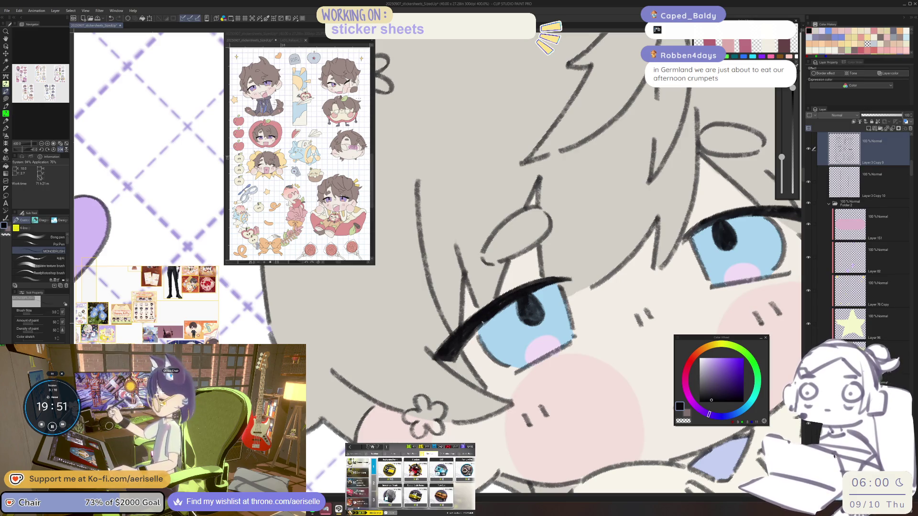
left_click_drag(562, 279, 471, 335)
key("ctrl+plus")
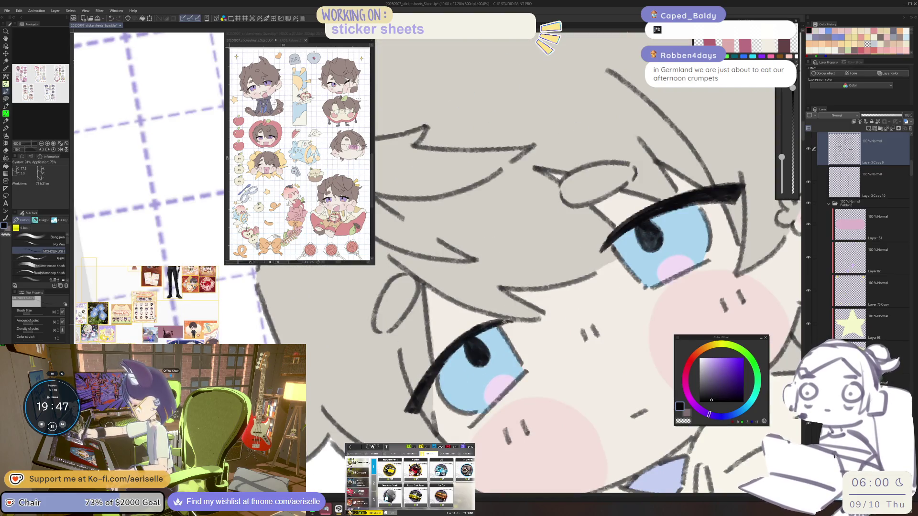
Darken the yellow-clipped chibi's squeezed-shut >< eye strokes with dense hatching
key("ctrl+minus")
key("ctrl+minus")
key("ctrl+minus")
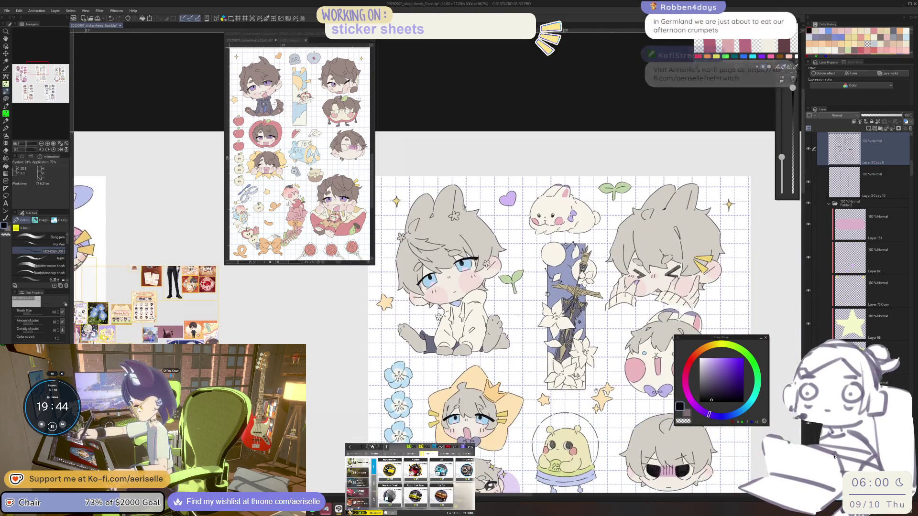
mouse_move(668, 264)
left_mouse_down()
mouse_move(564, 265)
mouse_move(515, 302)
mouse_move(488, 365)
left_mouse_up()
key("ctrl+plus")
key("ctrl+plus")
key("ctrl+plus")
key("ctrl+plus")
mouse_move(552, 330)
left_mouse_down()
mouse_move(486, 366)
mouse_move(517, 358)
mouse_move(484, 378)
left_mouse_up()
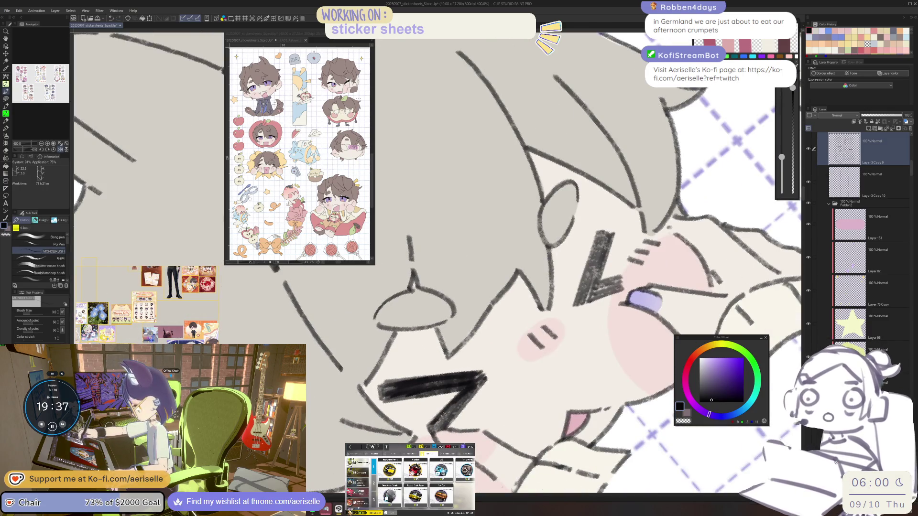
key("ctrl+alt+0")
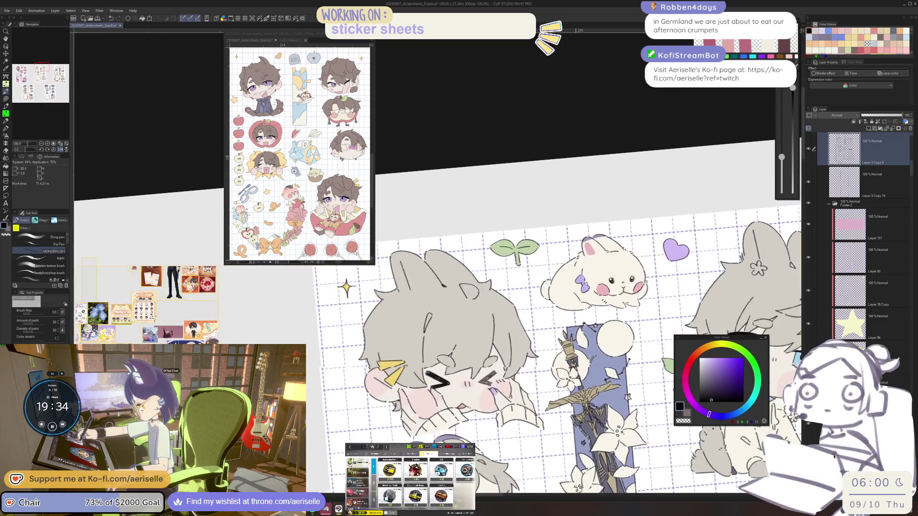
key("ctrl+alt+0")
left_click_drag(525, 367, 478, 399)
left_click_drag(541, 366, 447, 434)
key("minus")
key("minus")
scroll(468, 424, "down", 8)
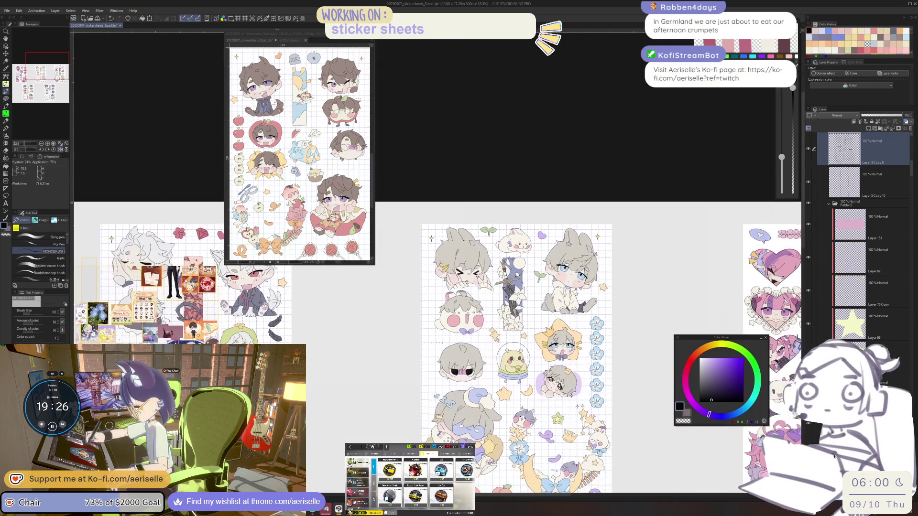
Darken the grey-haired chibi's left eye and lash strokes with black ink
left_click_drag(479, 335, 450, 310)
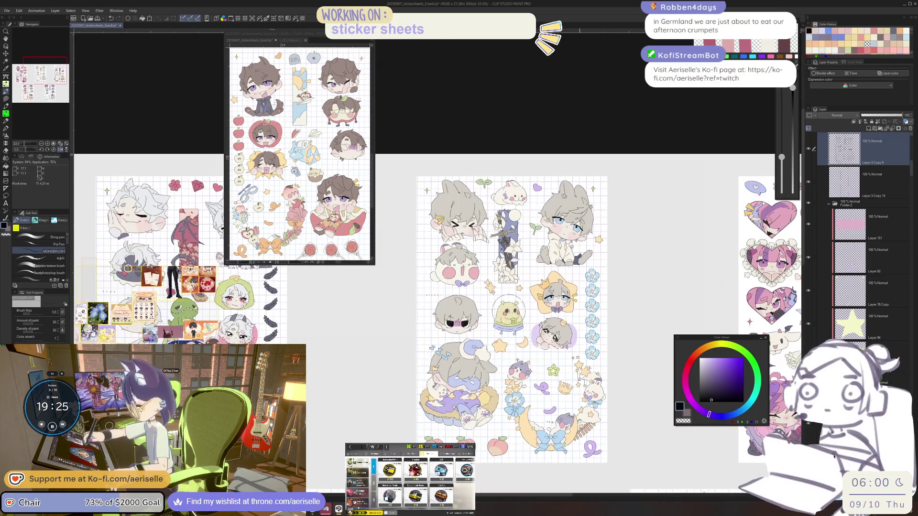
scroll(529, 353, "up", 8)
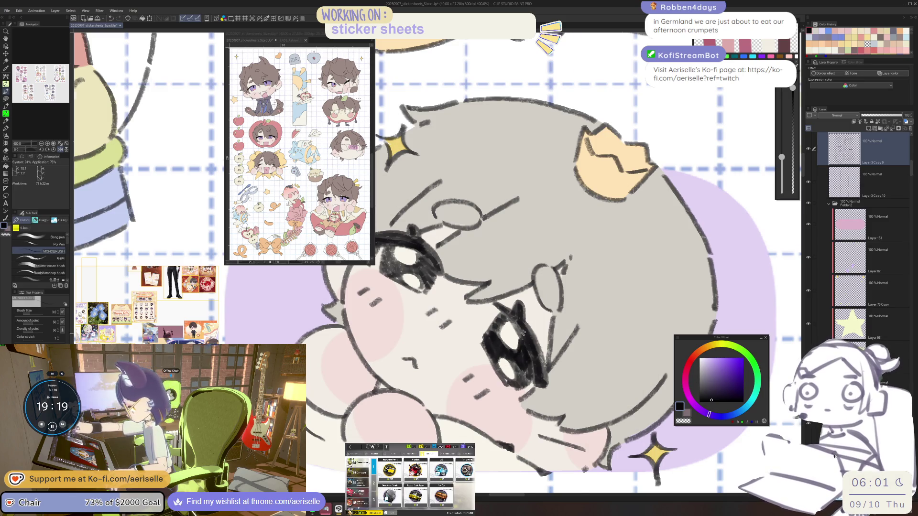
left_click_drag(522, 345, 580, 367)
left_click_drag(441, 386, 453, 400)
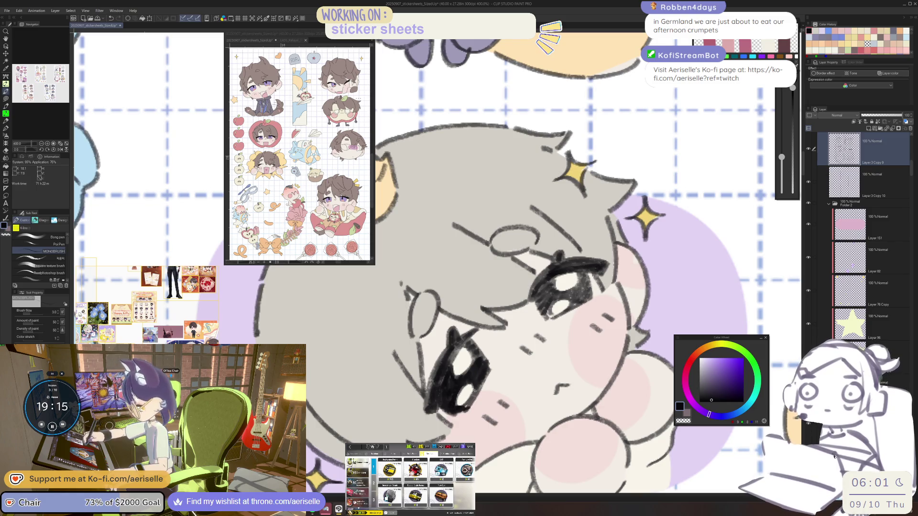
mouse_move(504, 356)
left_mouse_down()
mouse_move(507, 399)
mouse_move(485, 406)
left_mouse_up()
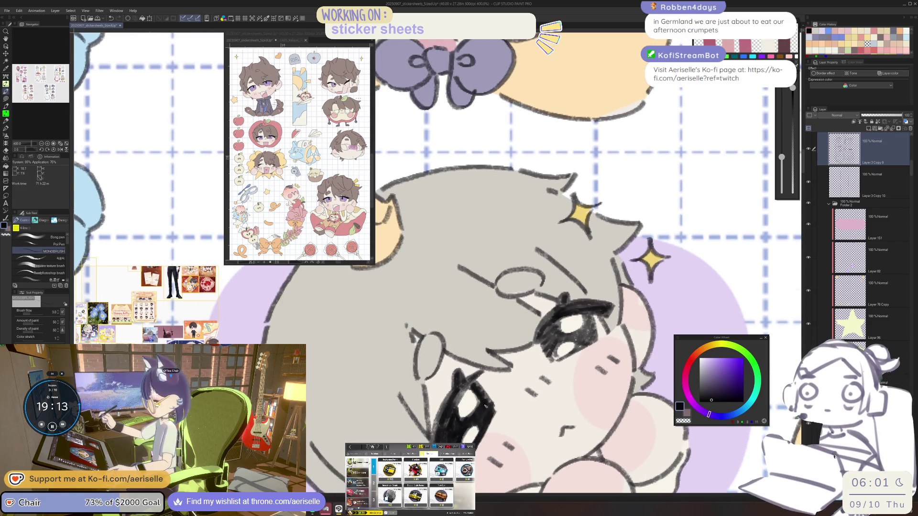
mouse_move(530, 365)
left_mouse_down()
mouse_move(483, 403)
mouse_move(502, 378)
mouse_move(512, 385)
left_mouse_up()
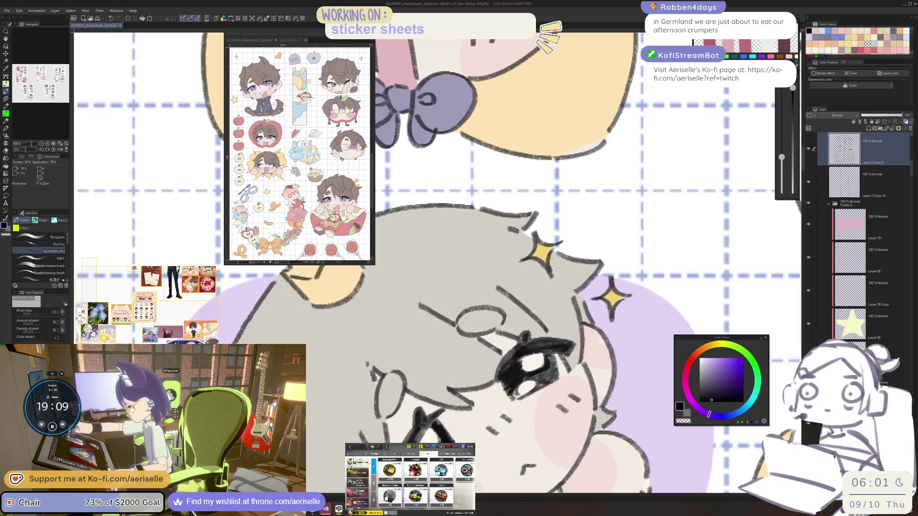
mouse_move(532, 373)
left_mouse_down()
mouse_move(555, 382)
mouse_move(535, 320)
mouse_move(576, 292)
left_mouse_up()
Erase a white highlight into the left eye with a slightly larger eraser, then reset the view
key("e")
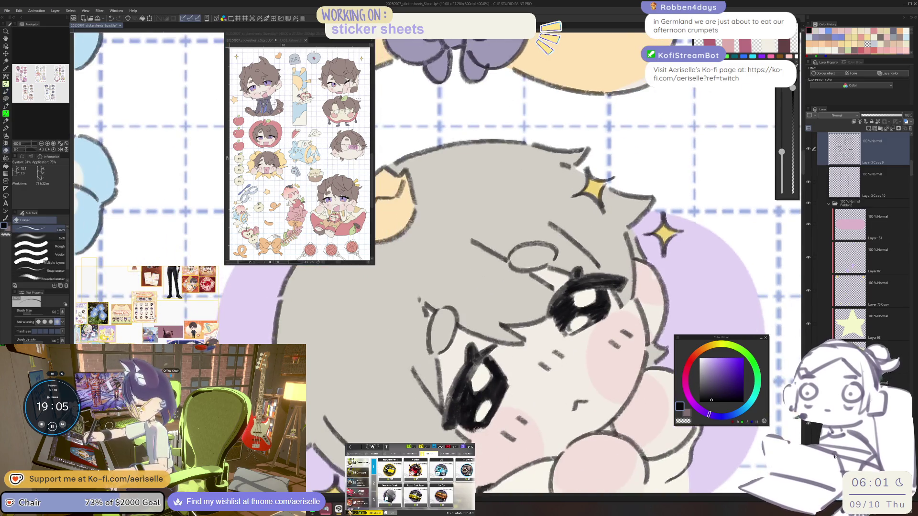
left_click_drag(520, 336, 526, 360)
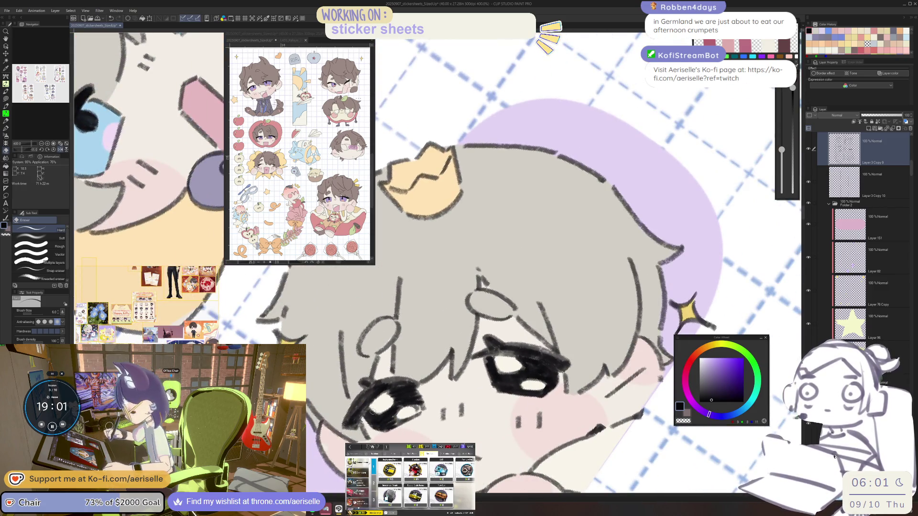
left_click_drag(372, 412, 388, 404)
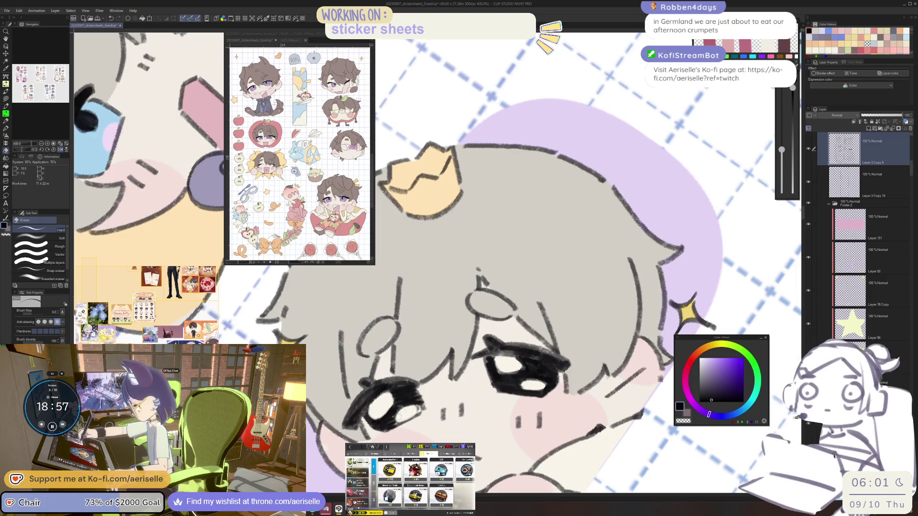
key("bracketright")
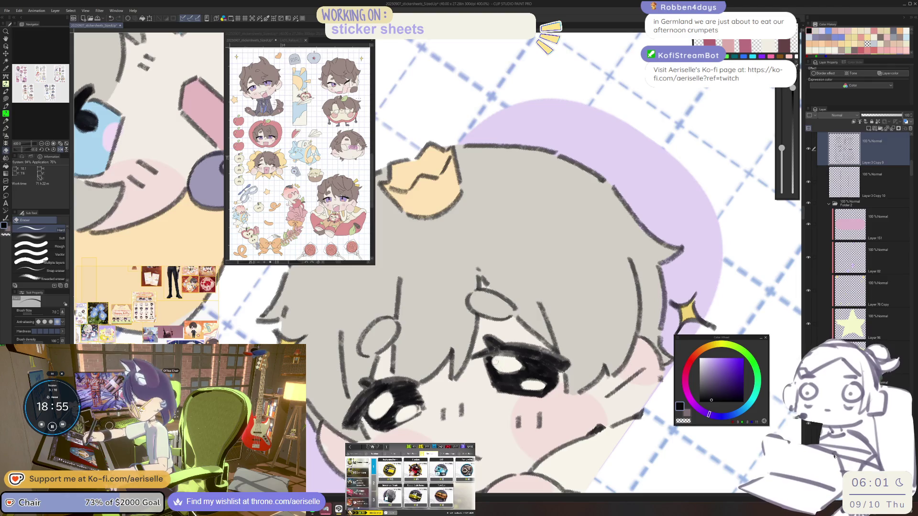
left_click_drag(516, 362, 407, 422)
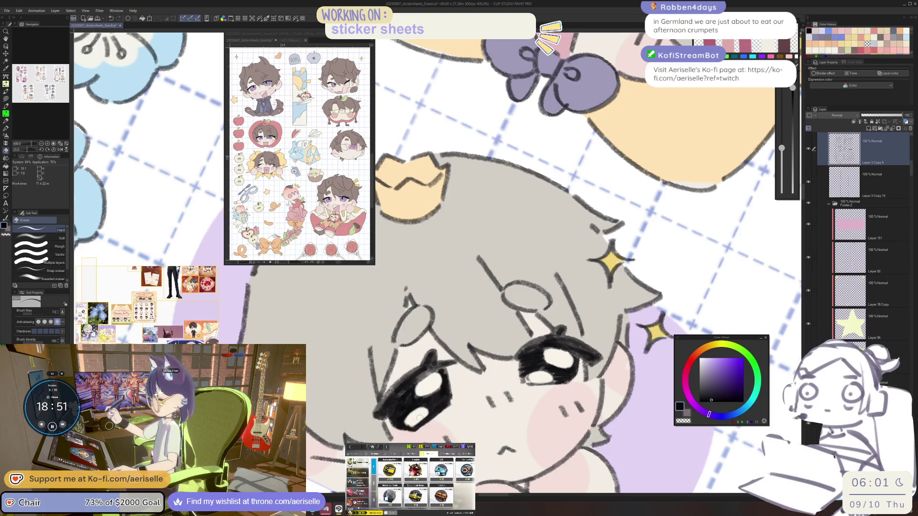
key("p")
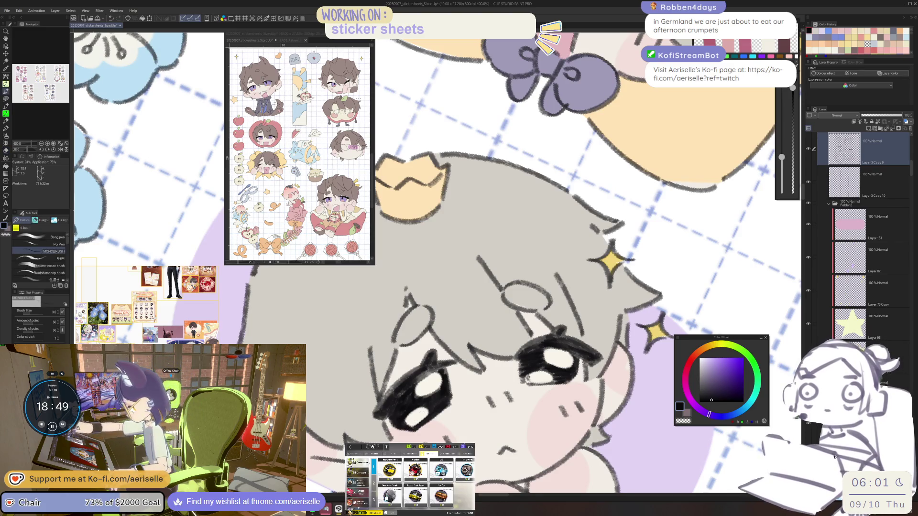
key("e")
key("ctrl+0")
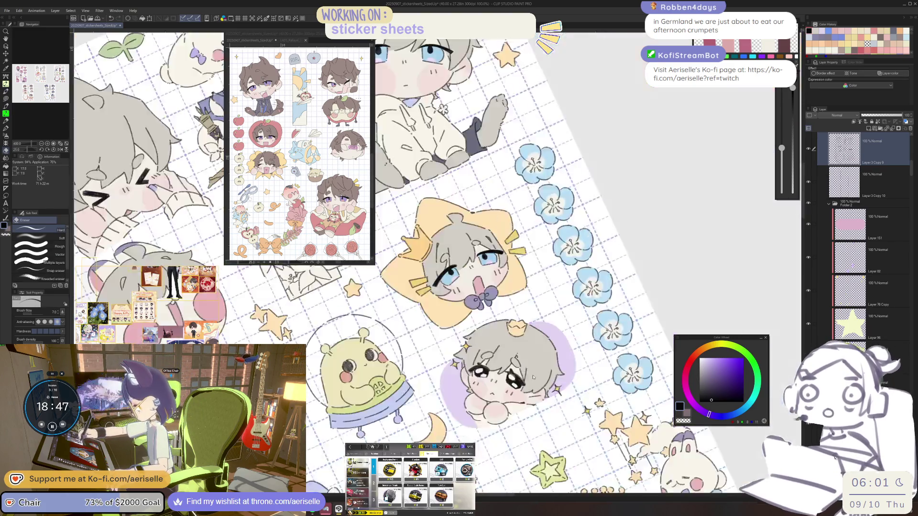
Raise the white-haired chibi sheet's Luminosity to 3 in Hue/Saturation/Luminosity
key("ctrl+minus")
key("ctrl+minus")
key("ctrl+minus")
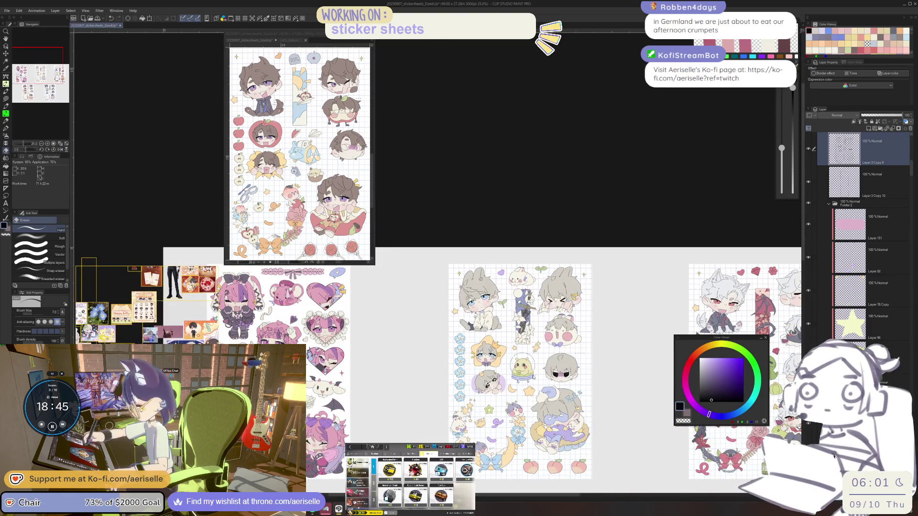
left_click_drag(406, 433, 585, 407)
scroll(585, 406, "right", 3)
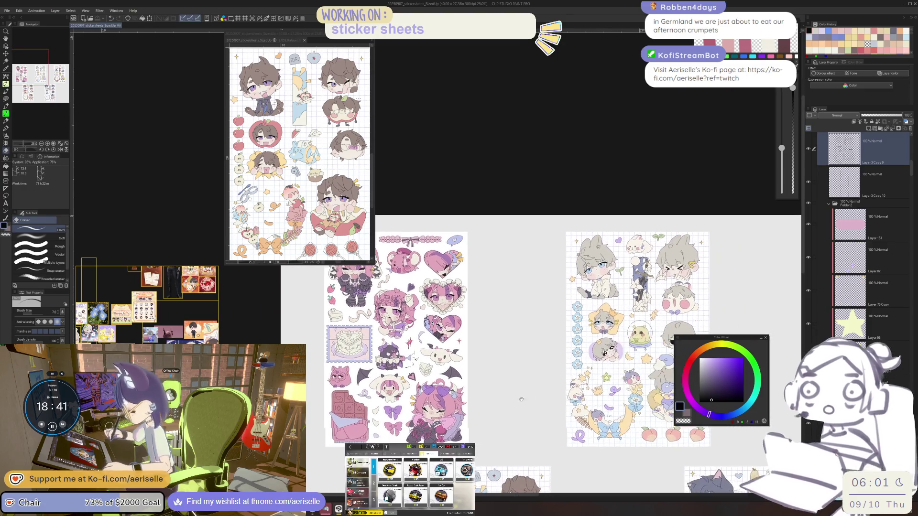
scroll(583, 425, "down", 3)
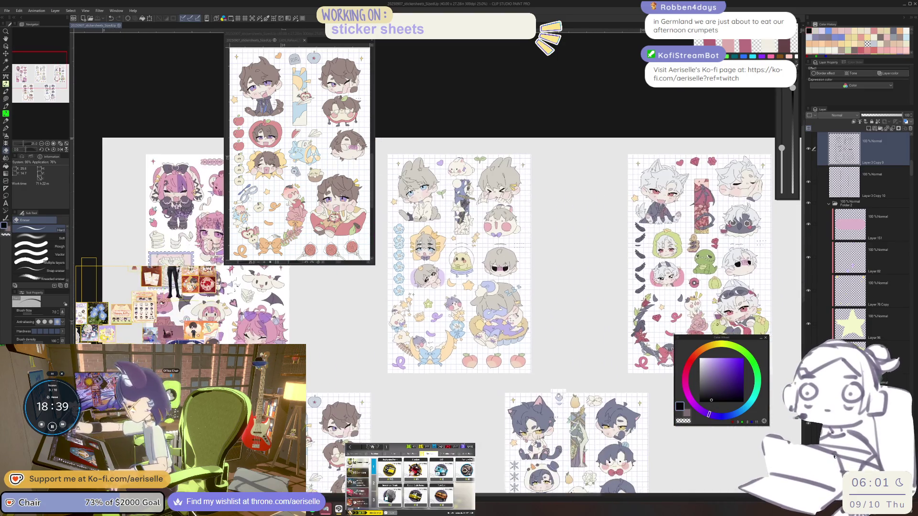
scroll(583, 424, "right", 3)
key("ctrl+plus")
key("ctrl+plus")
key("ctrl+plus")
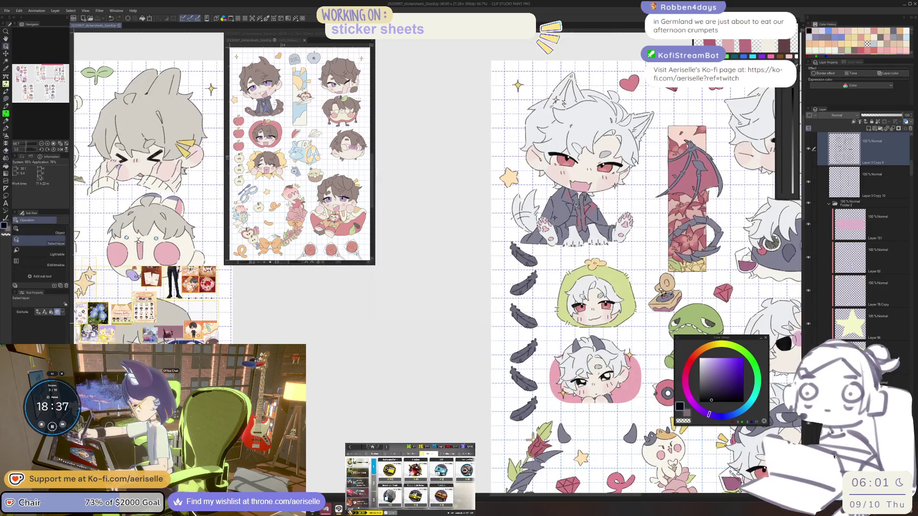
key("ctrl+minus")
key("ctrl+minus")
key("ctrl+u")
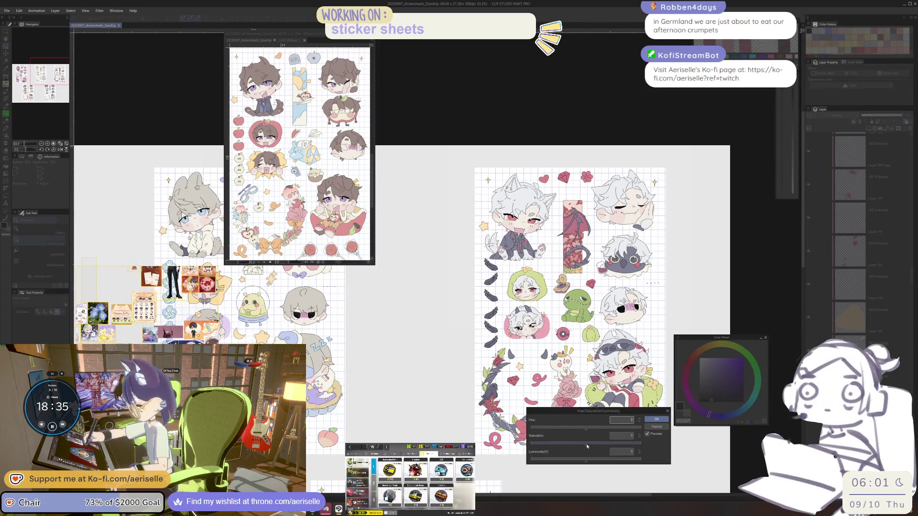
left_click(588, 460)
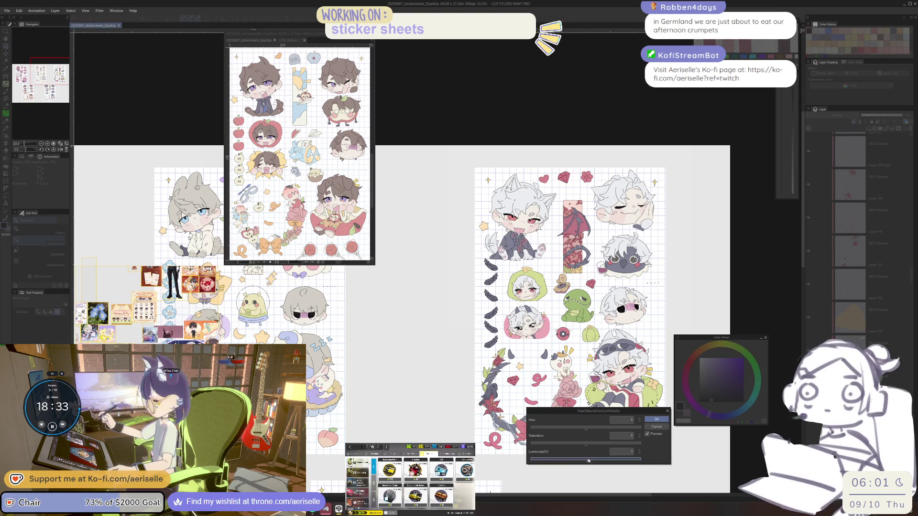
left_click(656, 419)
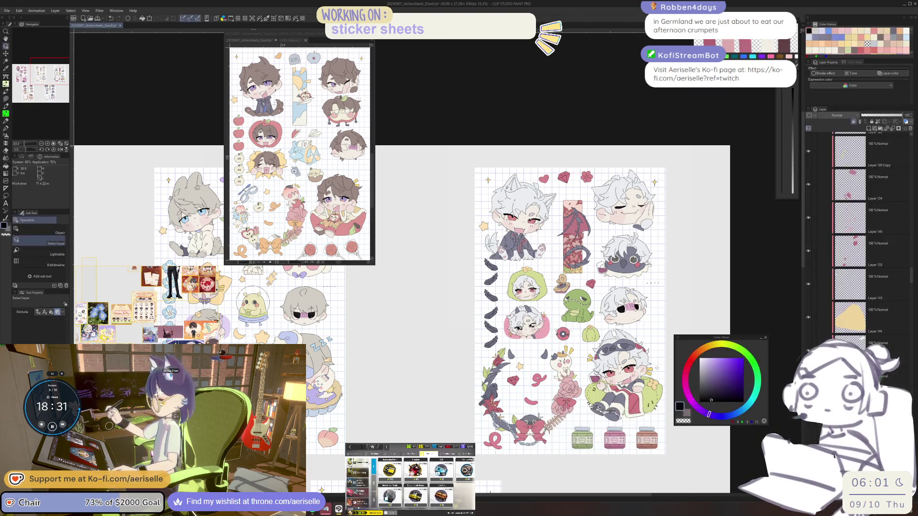
Select the layer on the white-haired sheet and raise its Luminosity by 15
key("ctrl+plus")
key("ctrl+plus")
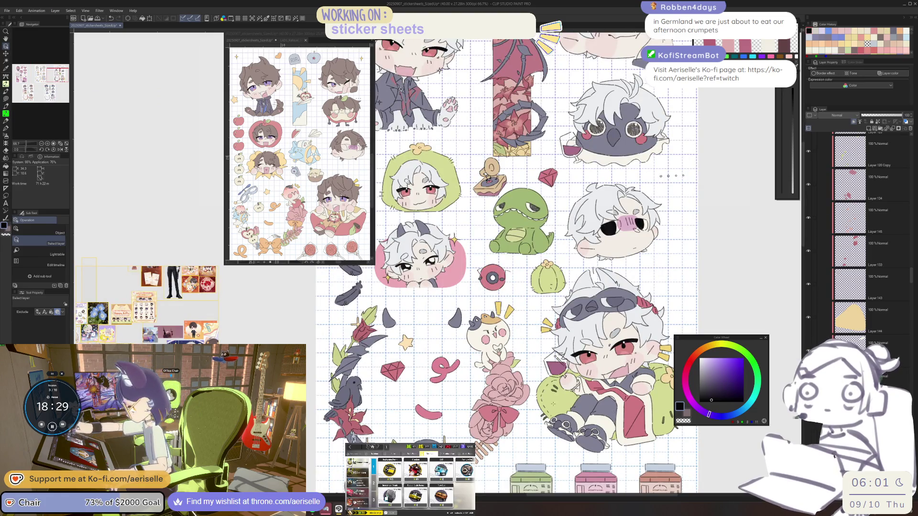
key("u")
key("ctrl+plus")
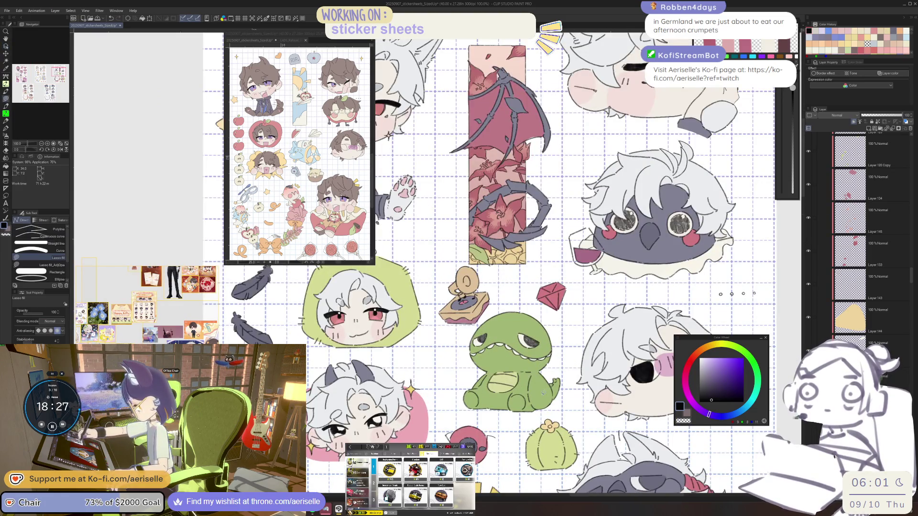
left_click(543, 393, "ctrl")
key("ctrl+plus")
key("ctrl+u")
left_click(595, 459)
left_click(657, 420)
Zoom back out and scroll to the small pink flower sticker
key("ctrl+minus")
key("ctrl+minus")
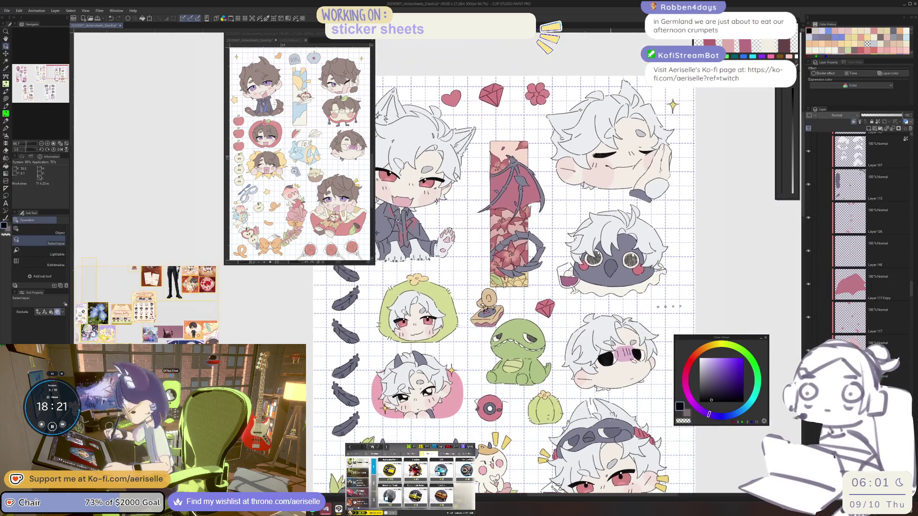
scroll(507, 287, "down", 2)
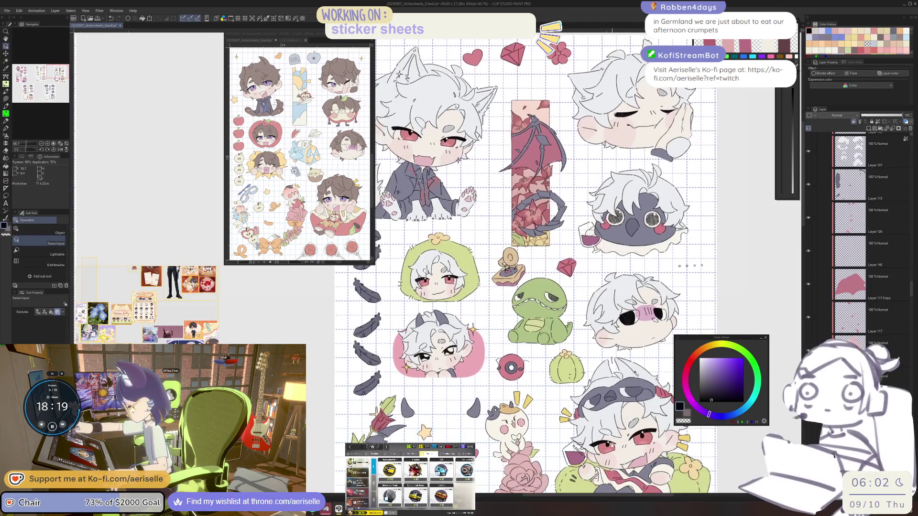
scroll(531, 263, "down", 2)
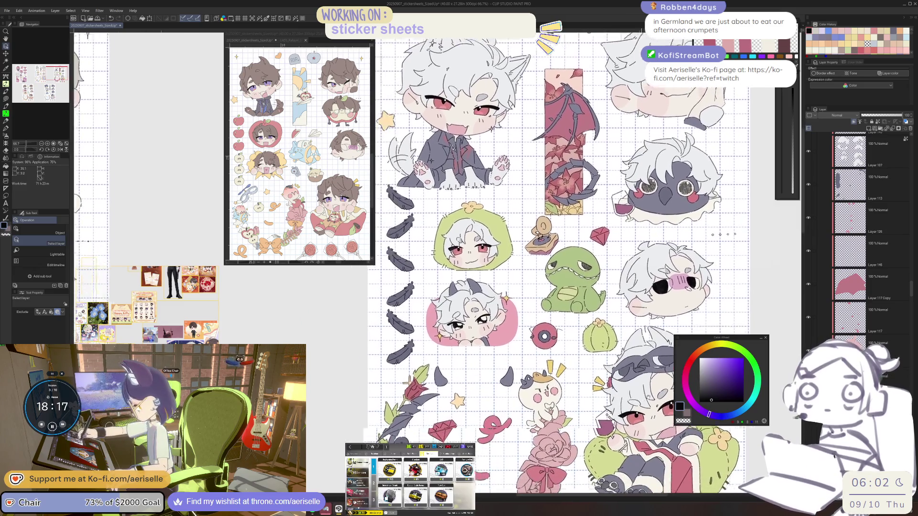
scroll(569, 263, "down", 1)
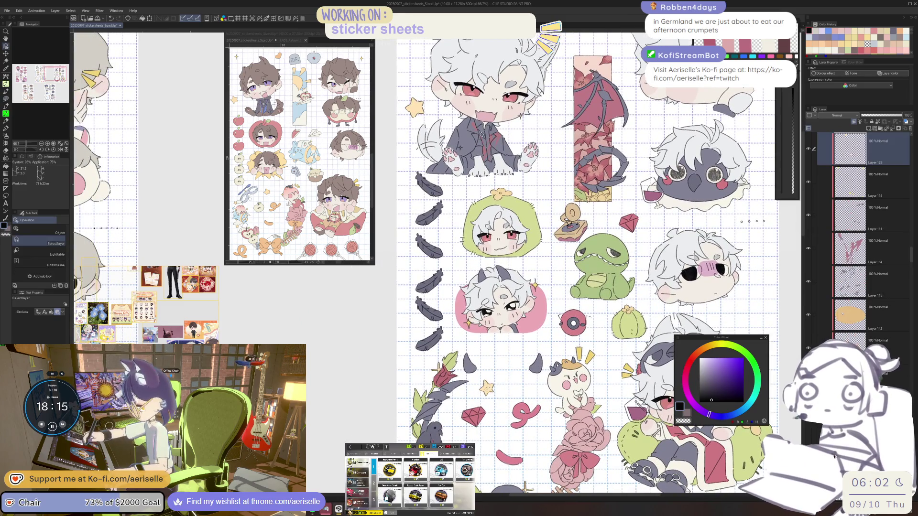
scroll(531, 378, "down", 2)
scroll(530, 278, "up", 7)
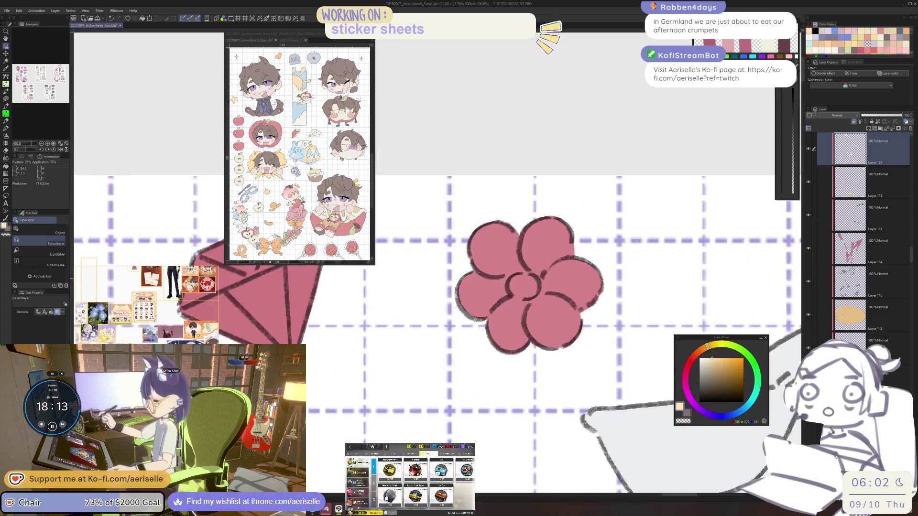
Lasso-fill the pink flower's centre in peach, then pan to the pink sticker sheet
key("u")
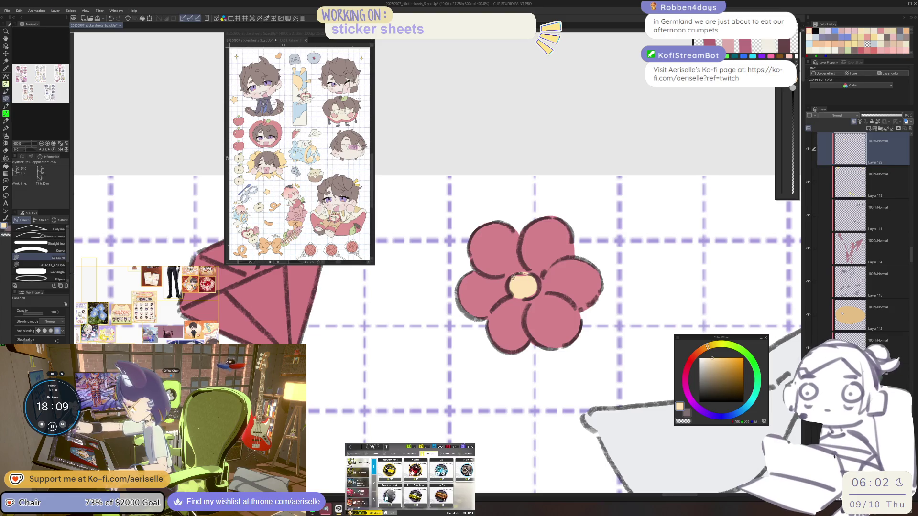
scroll(538, 279, "down", 10)
left_click_drag(618, 346, 864, 301)
scroll(518, 330, "up", 2)
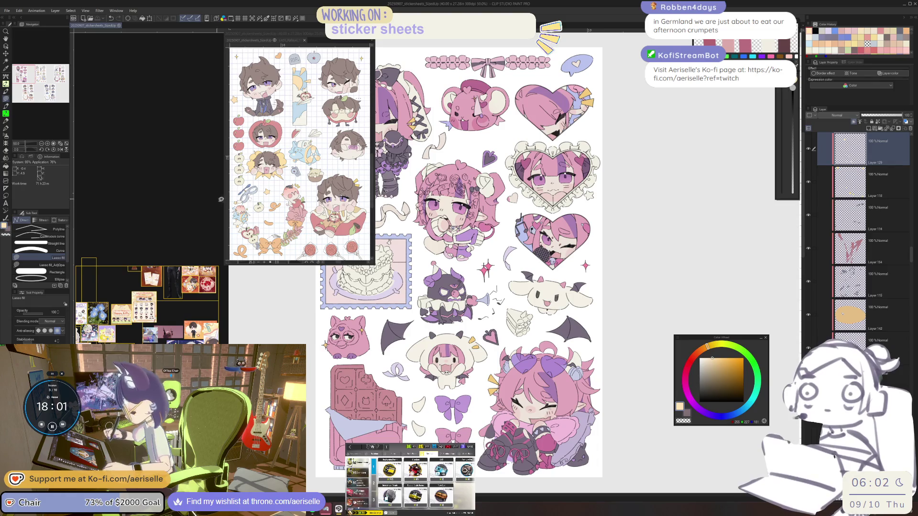
Save and close the LADS_Rafayel_StickerSheet tab, then switch to the Arknights window
left_click_drag(138, 326, 145, 125)
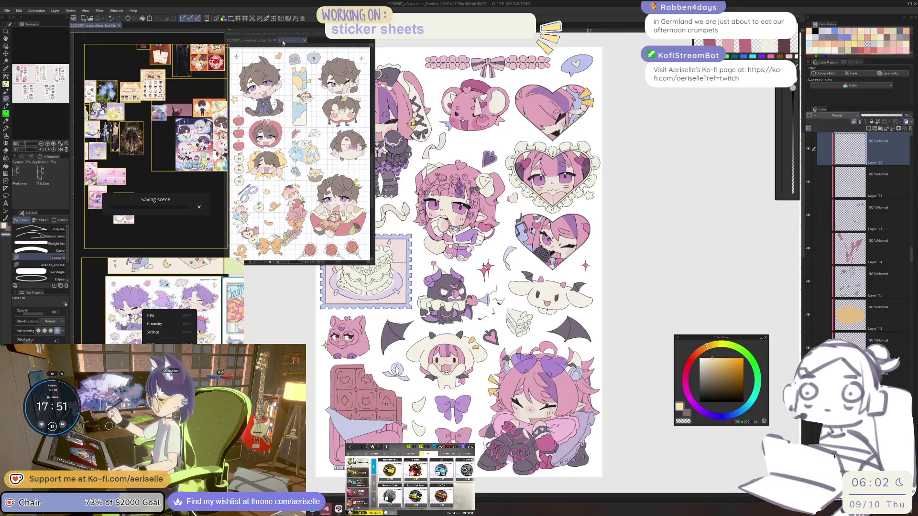
left_click(289, 40)
left_click(295, 41)
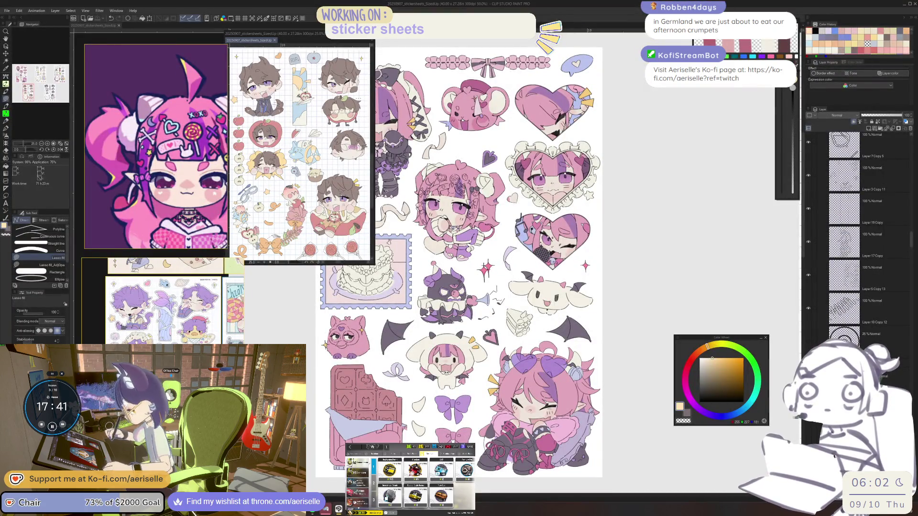
key("alt+Tab")
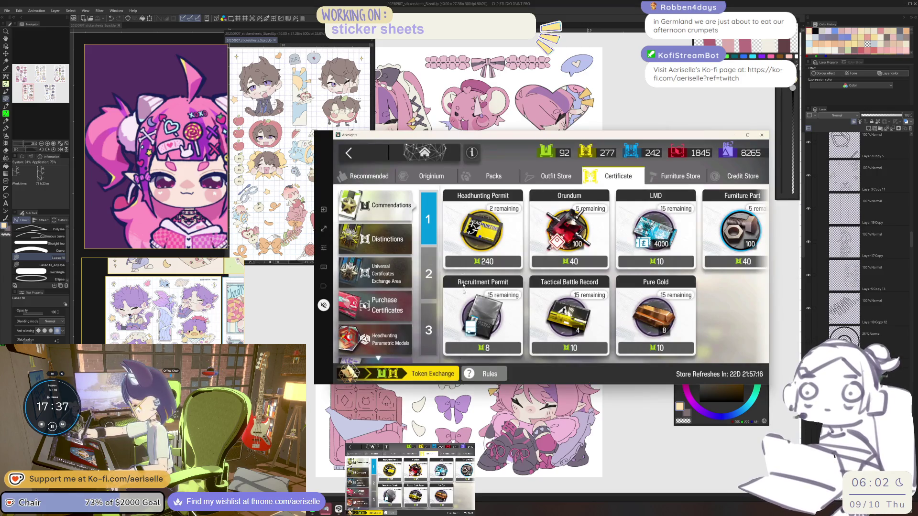
Exchange the excess tokens for Distinction Certificates and return to the home screen
left_click(453, 374)
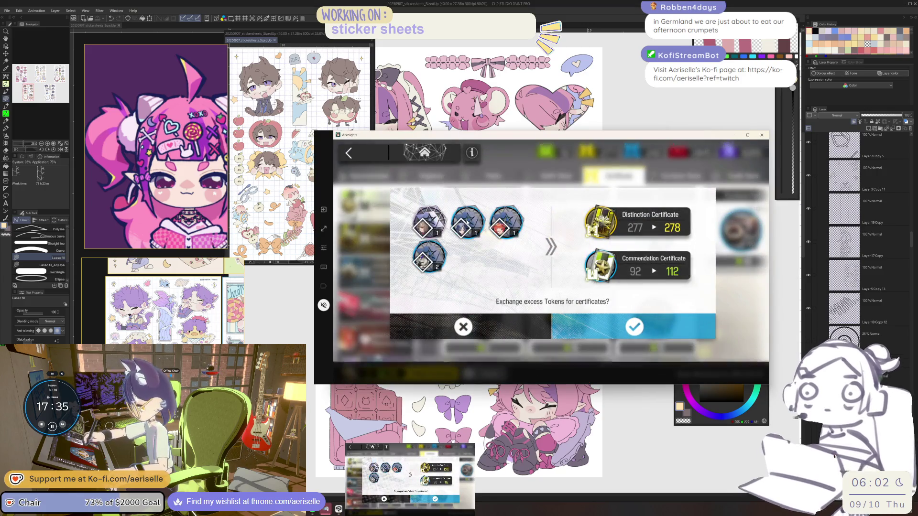
left_click(635, 325)
left_click(434, 186)
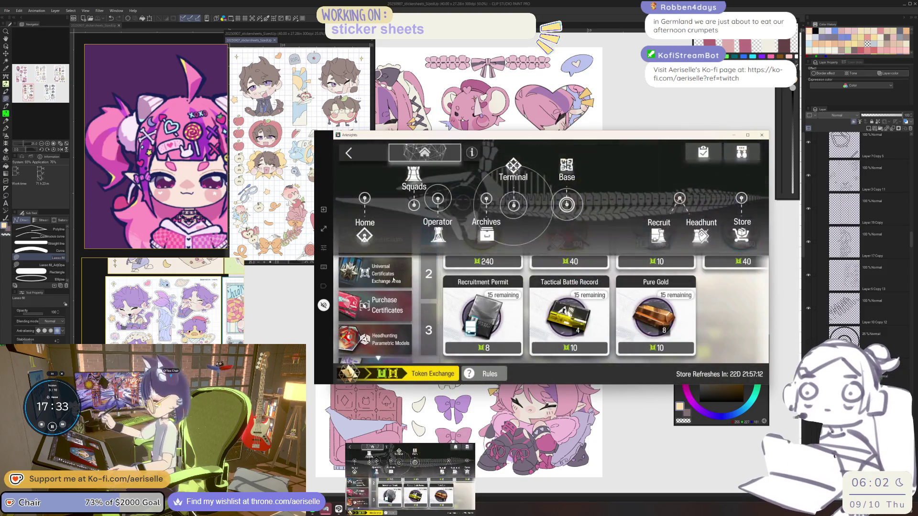
key("Escape")
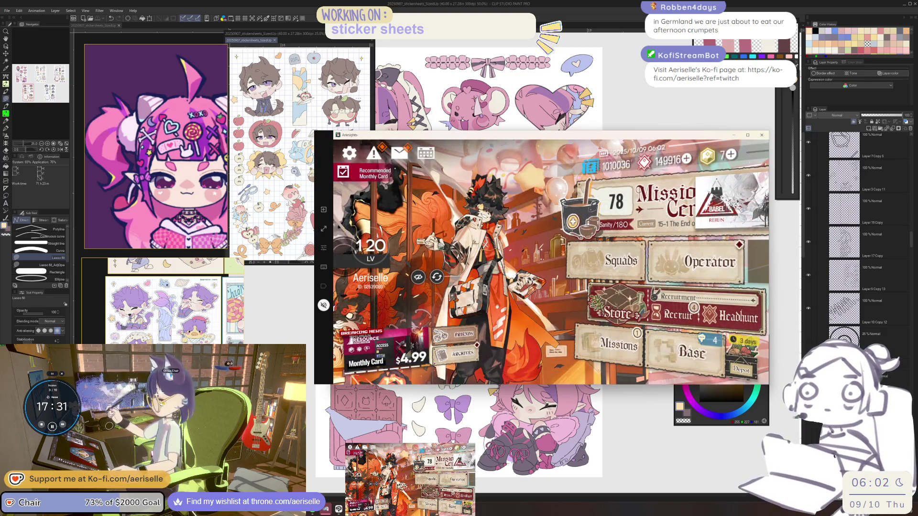
Collect all mail rewards, check the Rhodes Island Sp. Supply mail, and close the game
left_click(399, 153)
left_click(730, 367)
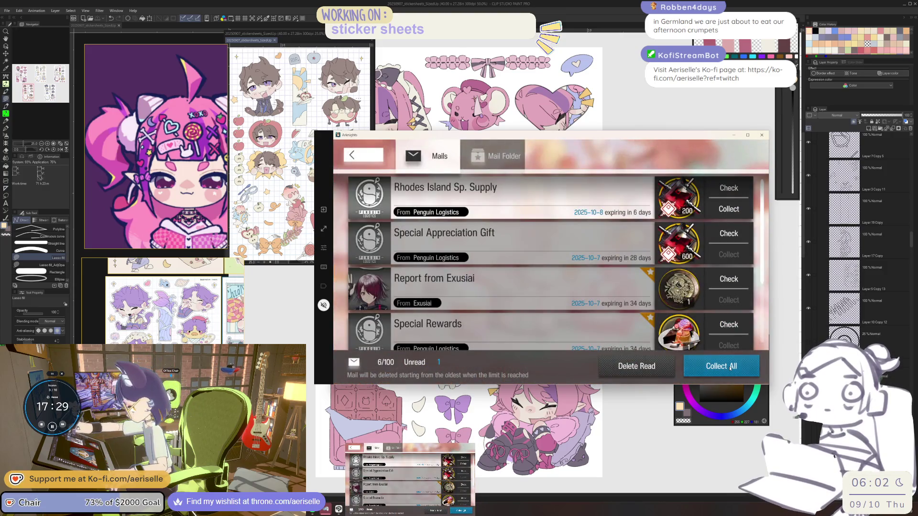
left_click(526, 239)
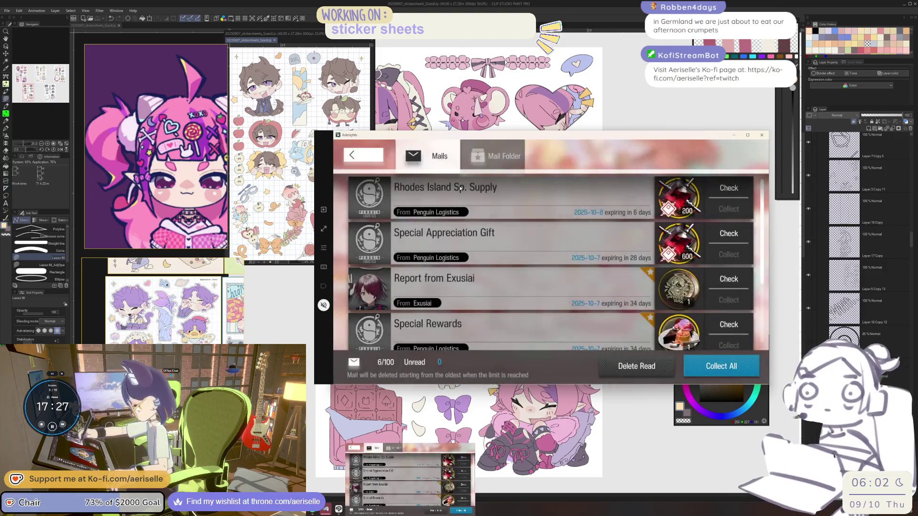
left_click(383, 188)
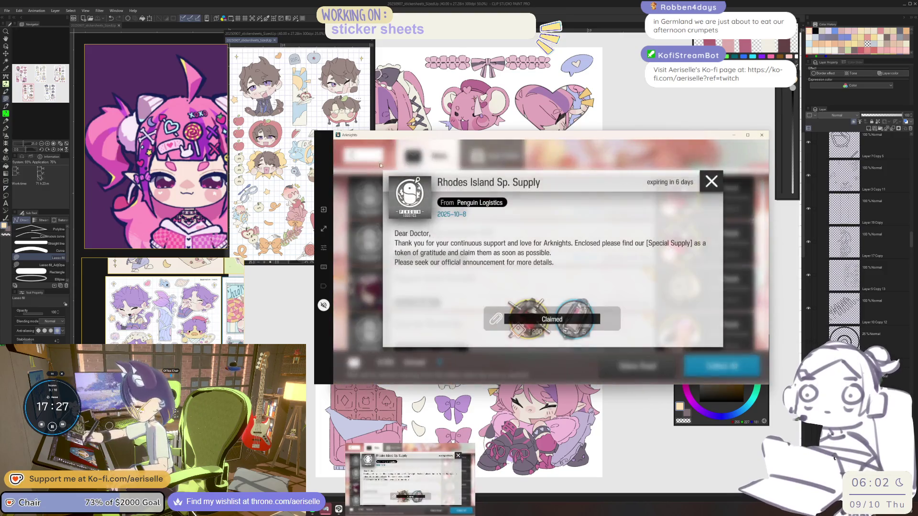
left_click(363, 206)
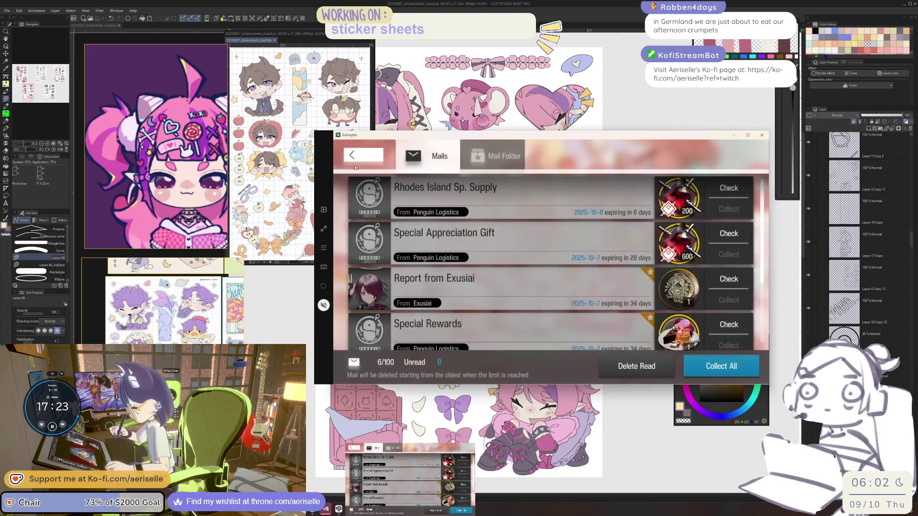
left_click(360, 154)
left_click(762, 135)
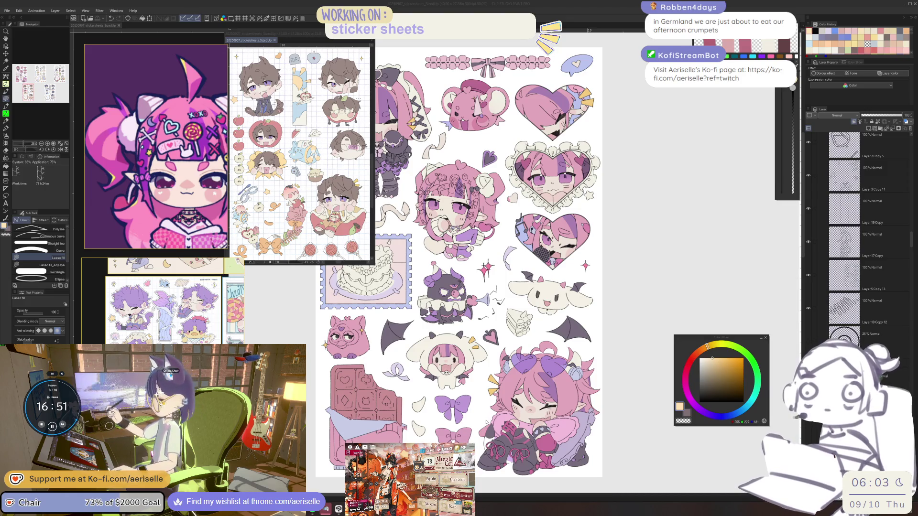
Pick sticker sheet layers from the canvas and add Layer 104 to the selection
left_click(487, 422, "ctrl+shift")
scroll(499, 377, "down", 2)
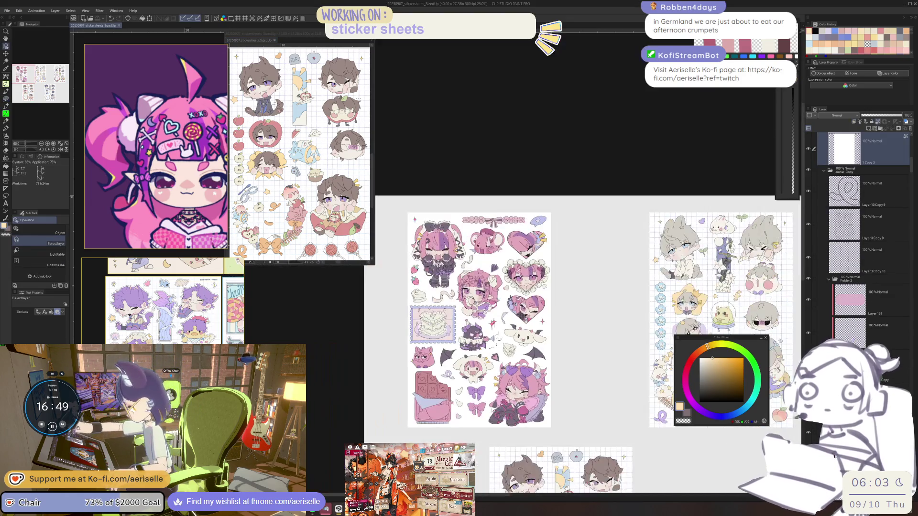
scroll(585, 401, "up", 4)
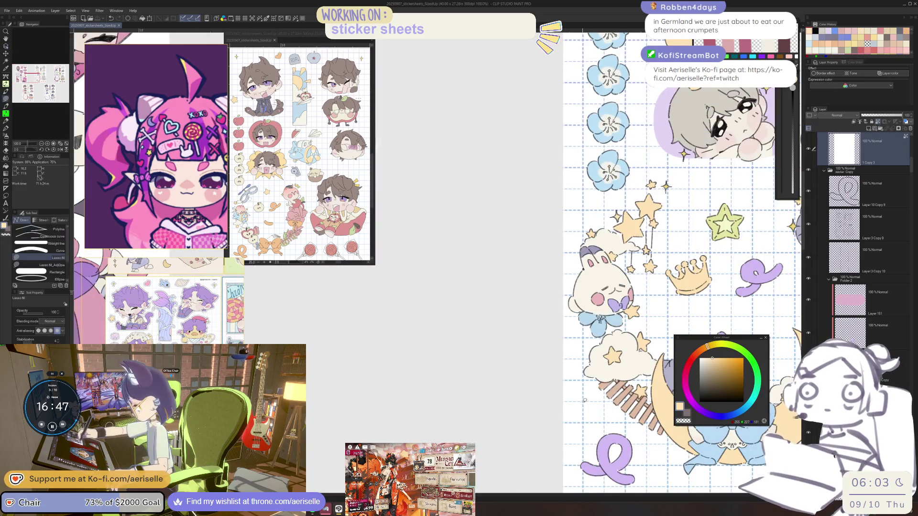
left_click(584, 401, "ctrl+shift")
scroll(584, 401, "down", 3)
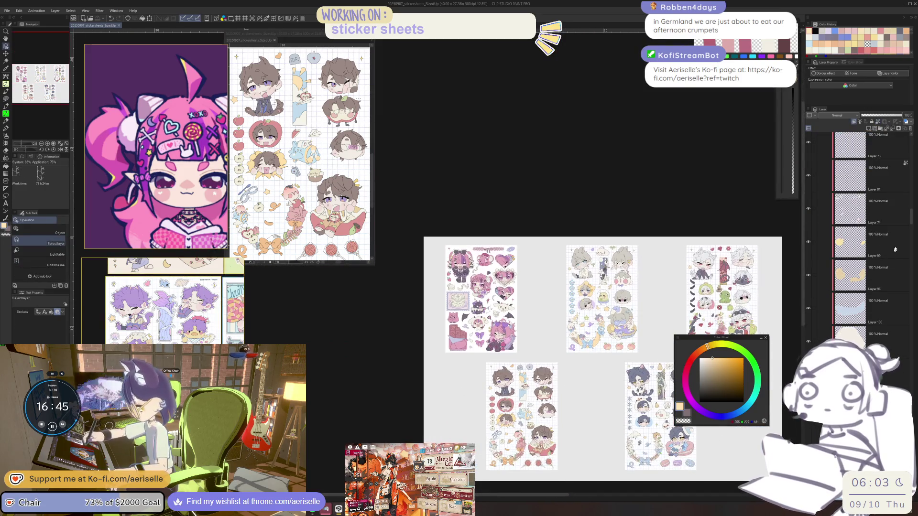
scroll(904, 239, "up", 5)
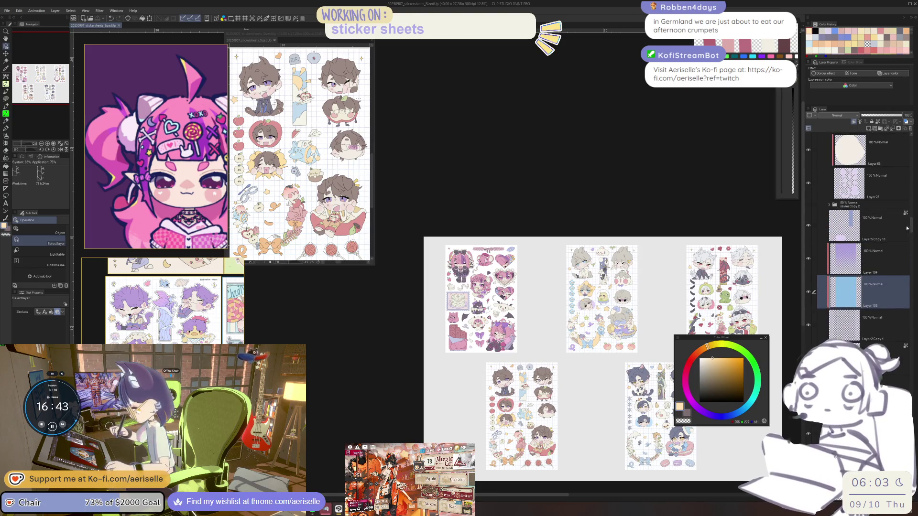
left_click(814, 258)
left_click(814, 325)
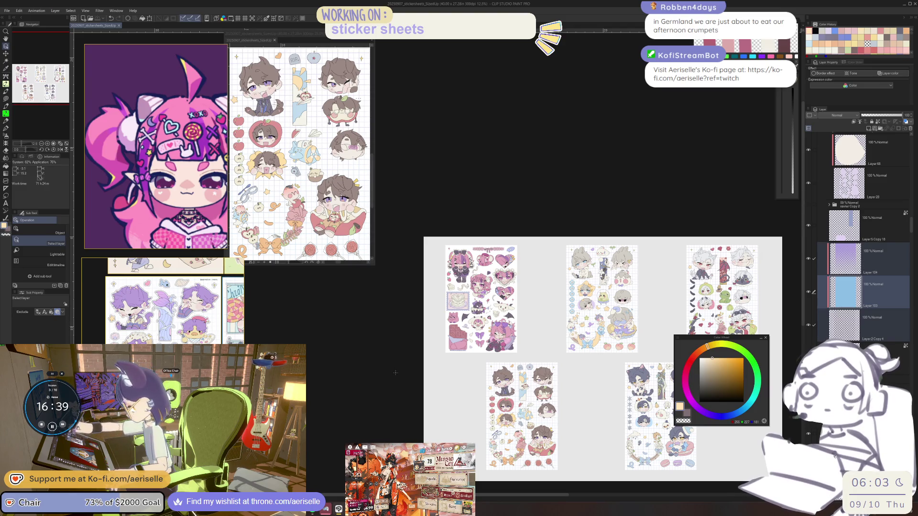
Pan to the pink sheet and add Layer 103 Copy 4 and Layer 2 Copy 8 to the selection
scroll(397, 372, "up", 4)
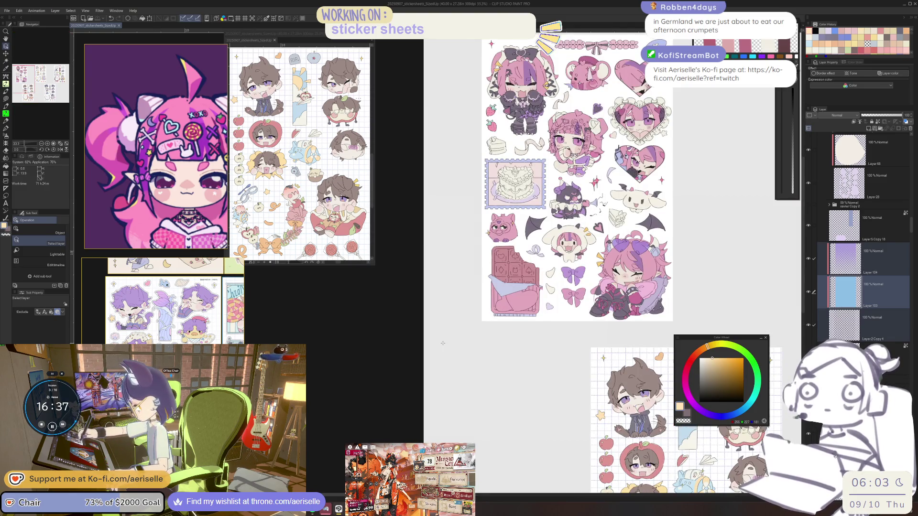
left_click_drag(598, 317, 560, 404)
left_click(535, 236)
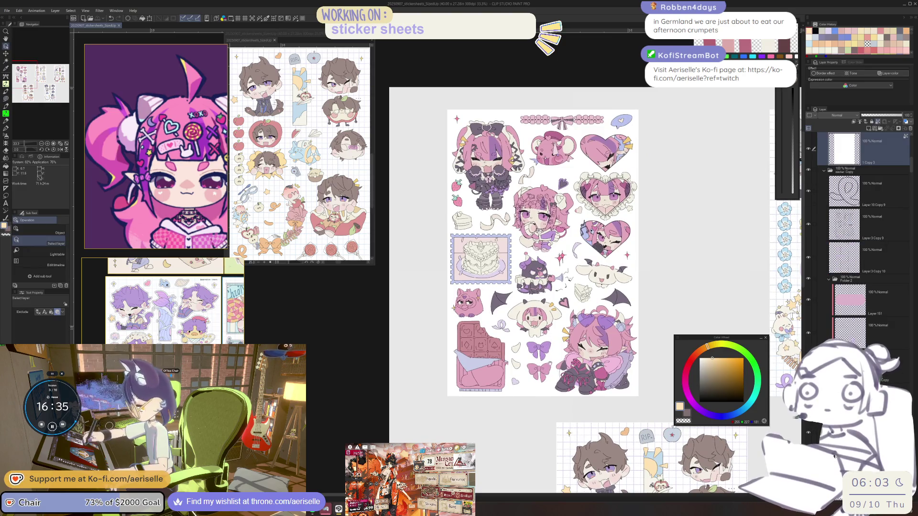
left_click_drag(534, 236, 525, 282)
left_click_drag(622, 268, 505, 263)
key("k")
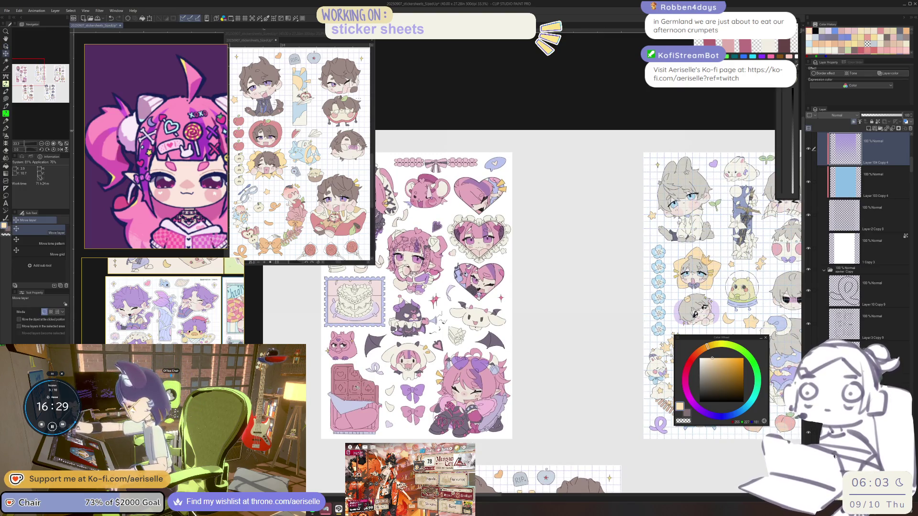
left_click(815, 183, "ctrl")
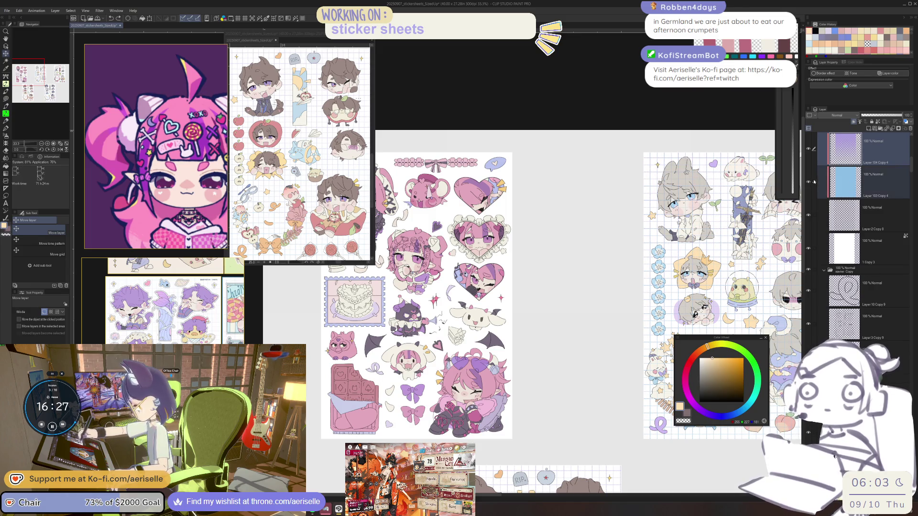
left_click(814, 215, "ctrl")
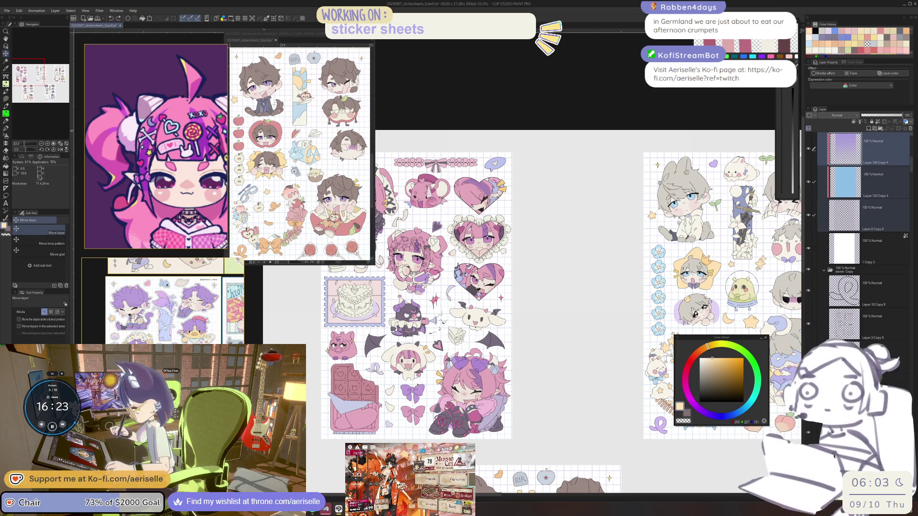
scroll(315, 428, "up", 7)
scroll(622, 263, "down", 2)
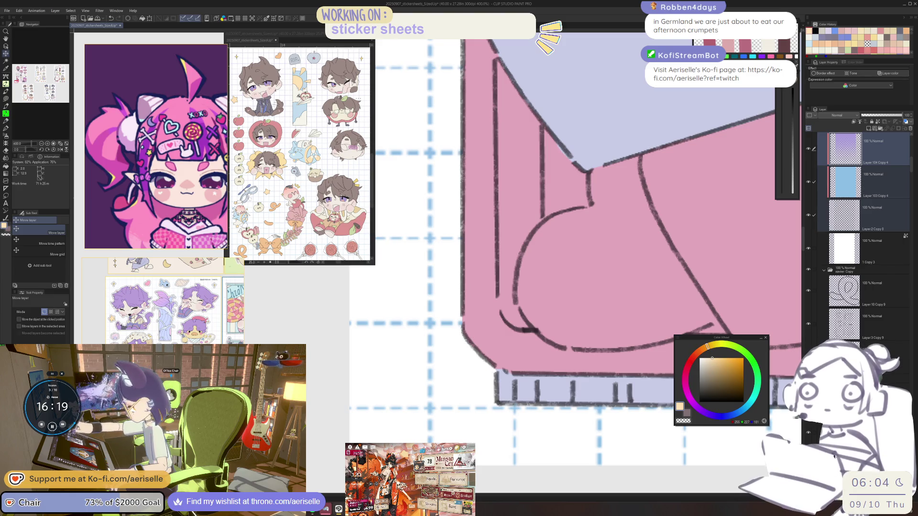
Make Layer 103 Copy 4 the working layer and choose a darker, redder pink
key("ctrl+0")
scroll(785, 291, "up", 2)
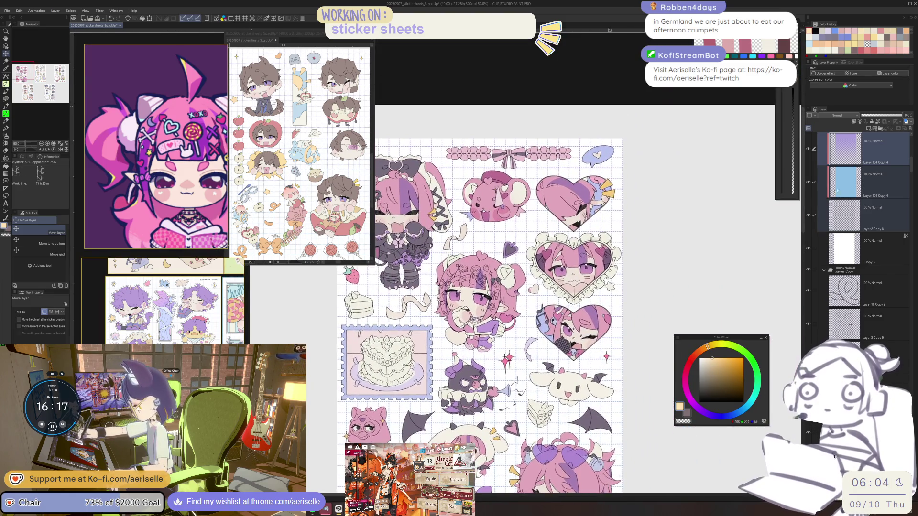
key("alt+bracketleft")
left_click_drag(688, 373, 685, 384)
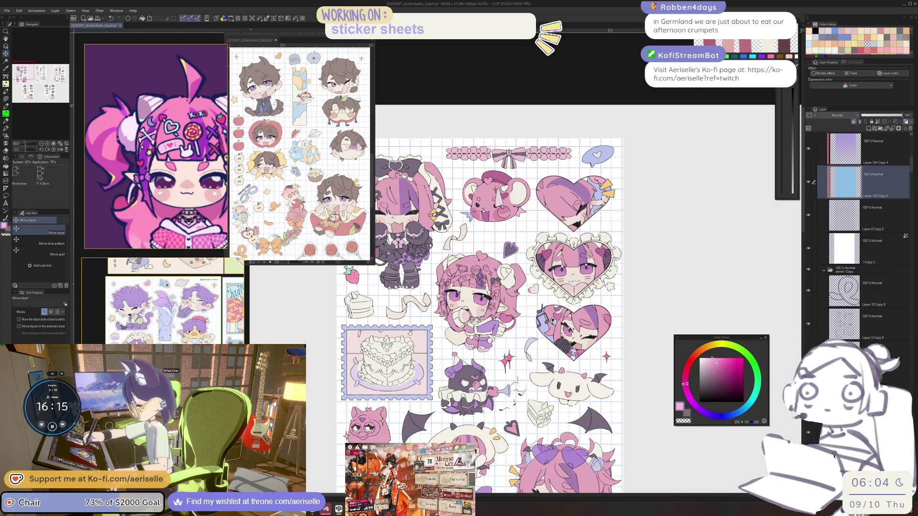
left_click(711, 364)
left_click(685, 377)
Fill the blue area with the dark pink, then flip the canvas to check it
key("g")
left_click_drag(478, 287, 512, 169)
mouse_move(515, 239)
left_mouse_down()
mouse_move(521, 225)
mouse_move(523, 268)
mouse_move(526, 248)
mouse_move(526, 258)
left_mouse_up()
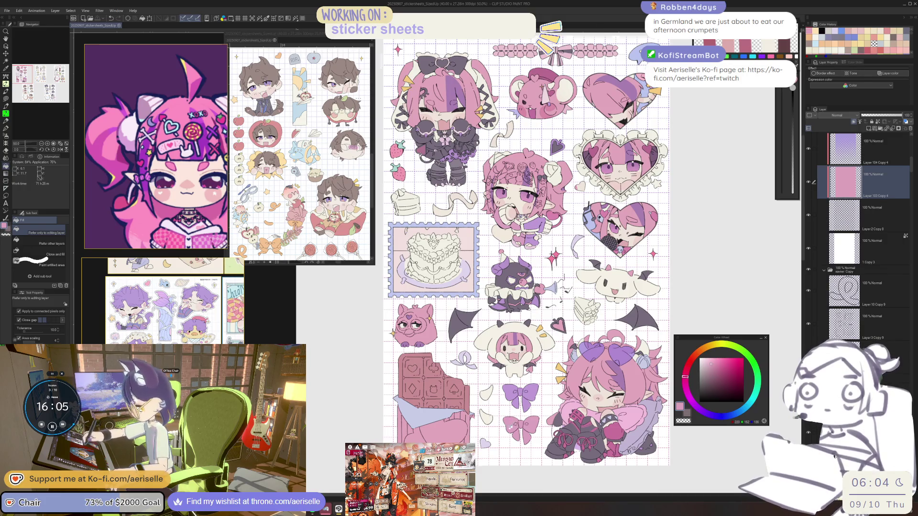
left_click_drag(526, 258, 500, 314)
mouse_move(491, 383)
left_mouse_down()
mouse_move(482, 446)
mouse_move(531, 410)
left_mouse_up()
key("h")
key("h")
scroll(526, 409, "up", 5)
scroll(499, 404, "down", 2)
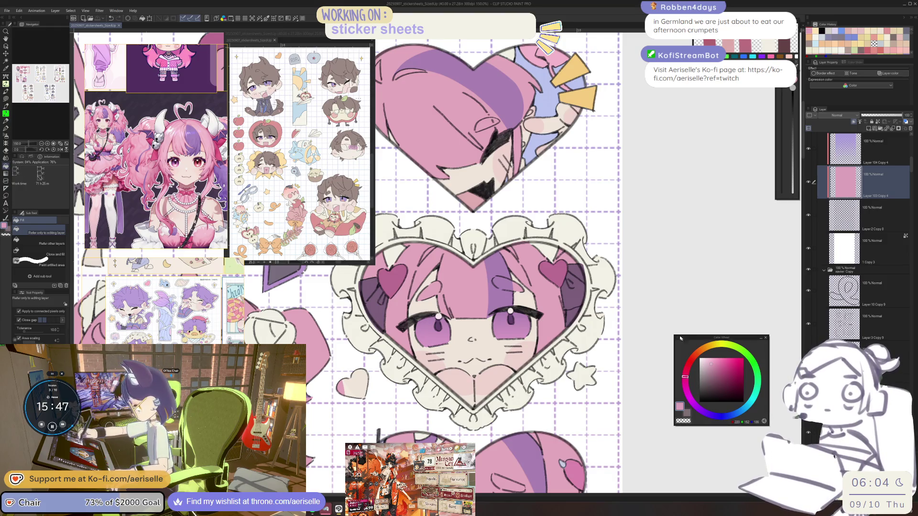
Pick the heart sticker's layer and add a new clipped layer above Layer 62
key("o")
left_click(552, 327)
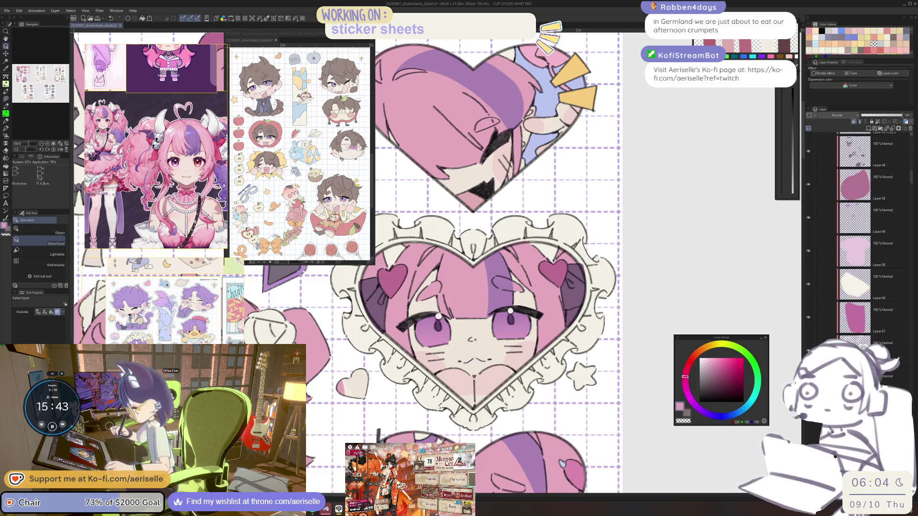
scroll(908, 168, "up", 5)
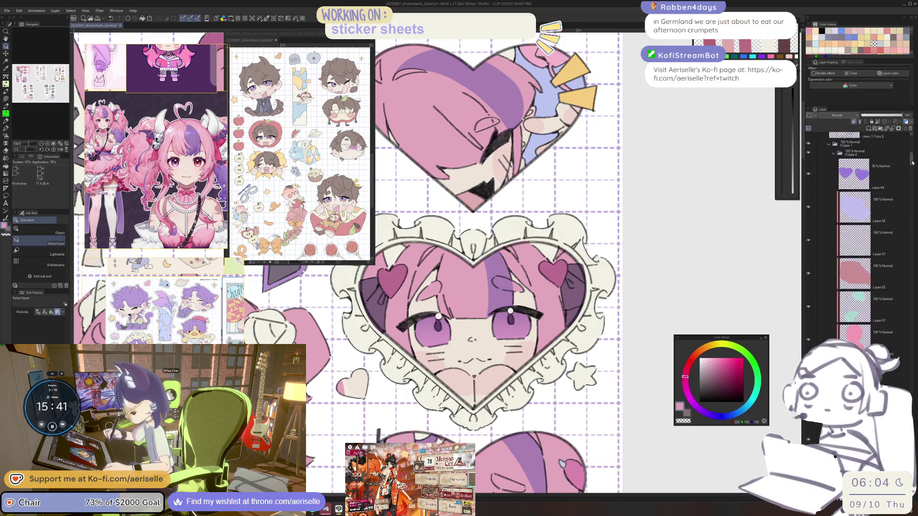
left_click(867, 247)
left_click(868, 127)
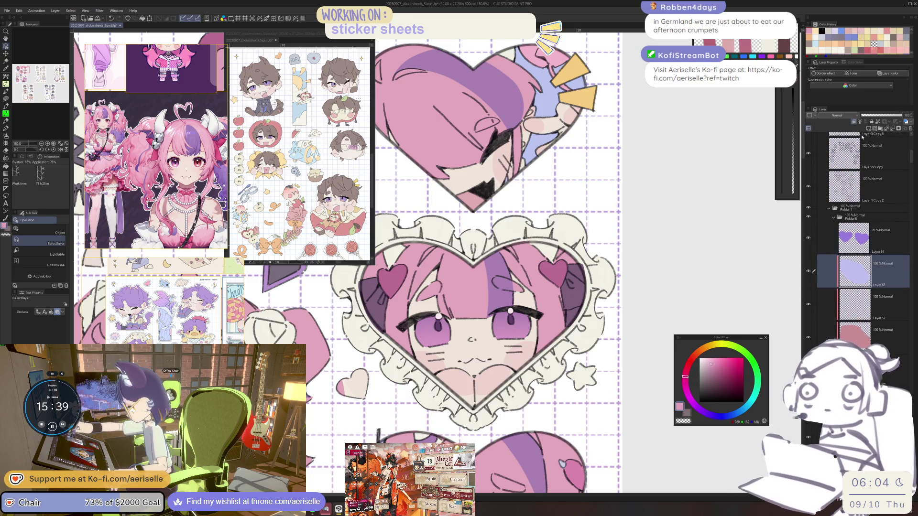
left_click(853, 122)
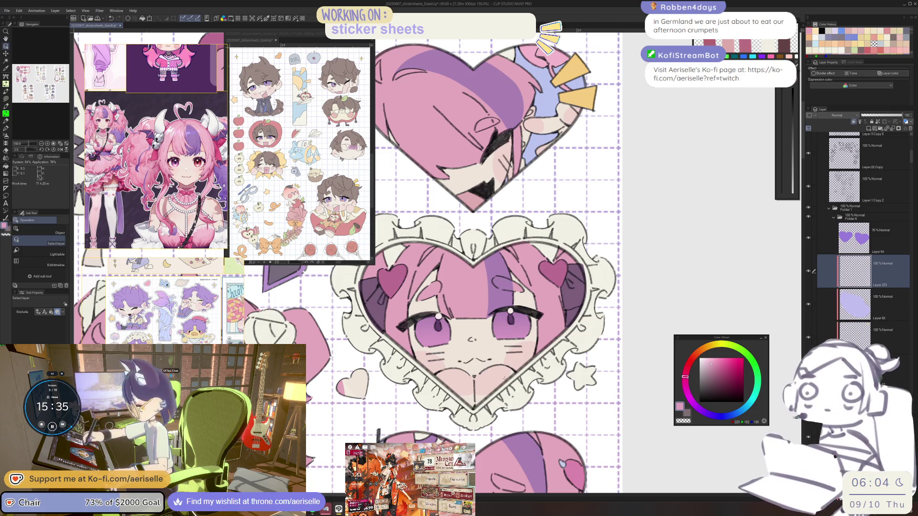
Sample the heart's pink, adjust it slightly, and lasso-fill a thin sliver along the heart's edge
key("i")
left_click(552, 276)
left_click(686, 372)
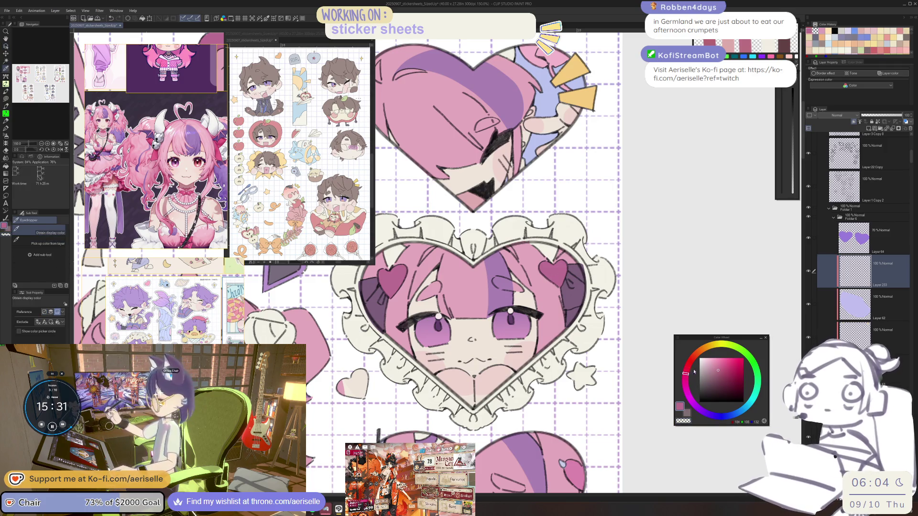
left_click(720, 368)
key("u")
scroll(477, 407, "up", 1)
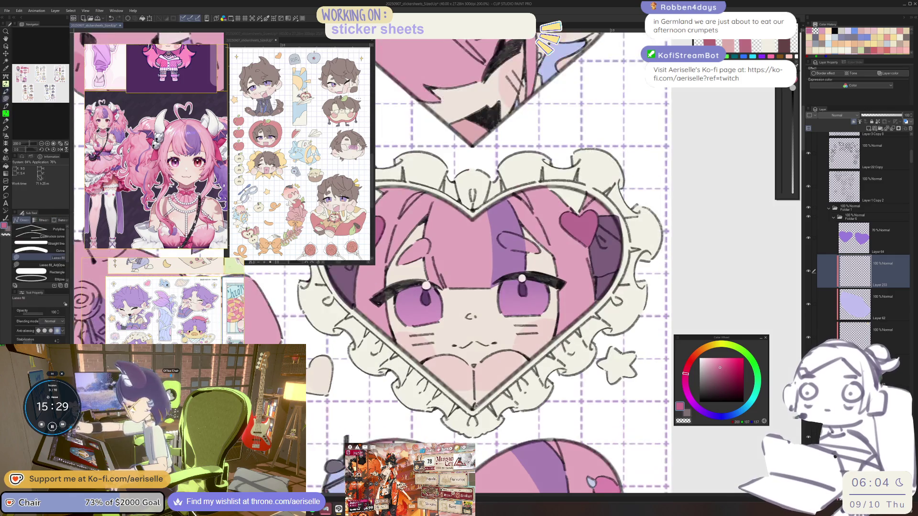
mouse_move(520, 372)
left_mouse_down()
mouse_move(472, 414)
mouse_move(577, 341)
mouse_move(587, 321)
mouse_move(541, 395)
left_mouse_up()
Set the eraser to size 10 and lasso-fill shading along the iris's right edge
key("e")
key("bracketright")
scroll(574, 330, "up", 2)
key("u")
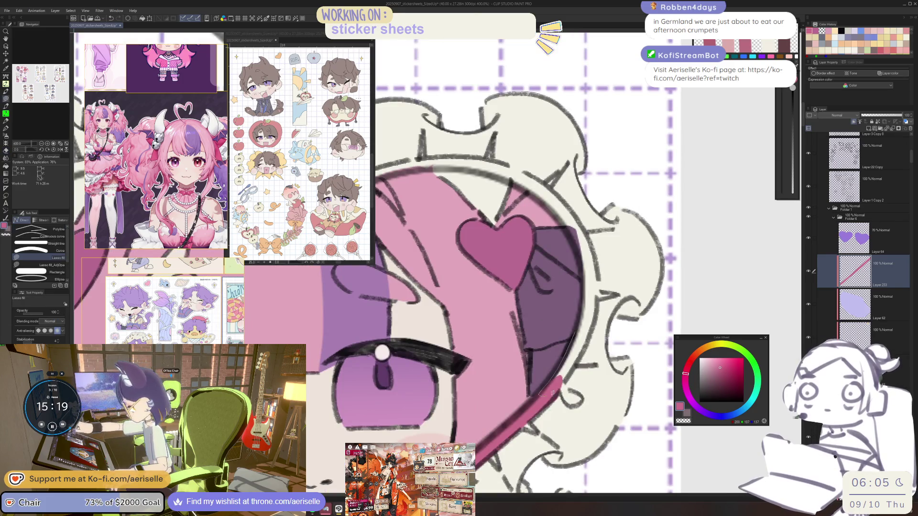
mouse_move(596, 322)
left_mouse_down()
mouse_move(600, 268)
mouse_move(569, 226)
left_mouse_up()
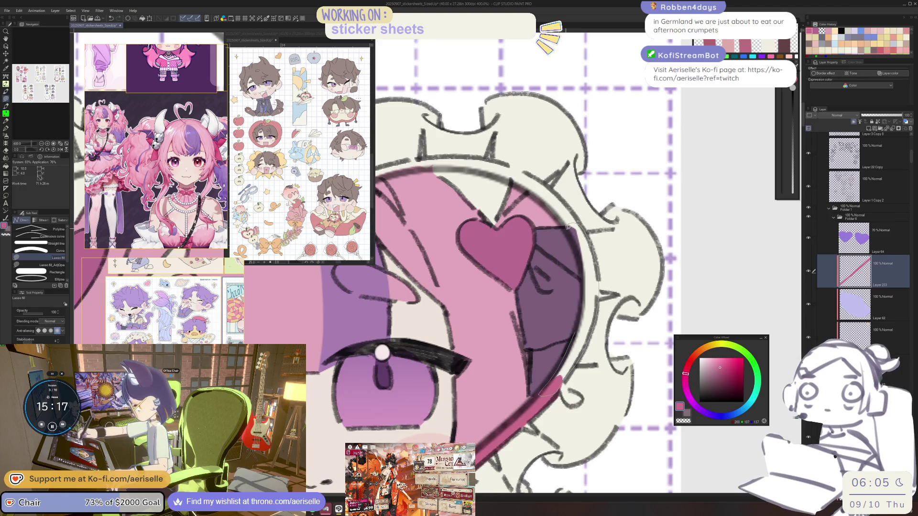
scroll(574, 328, "down", 2)
scroll(453, 351, "up", 2)
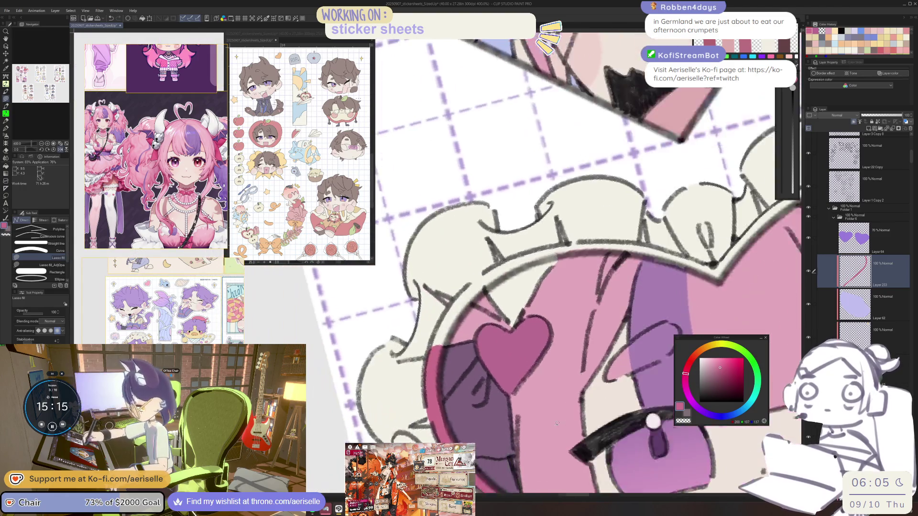
Lasso-fill dark pink strips along the frame and frill rims, rotating the canvas between strips
left_click_drag(520, 255, 488, 267)
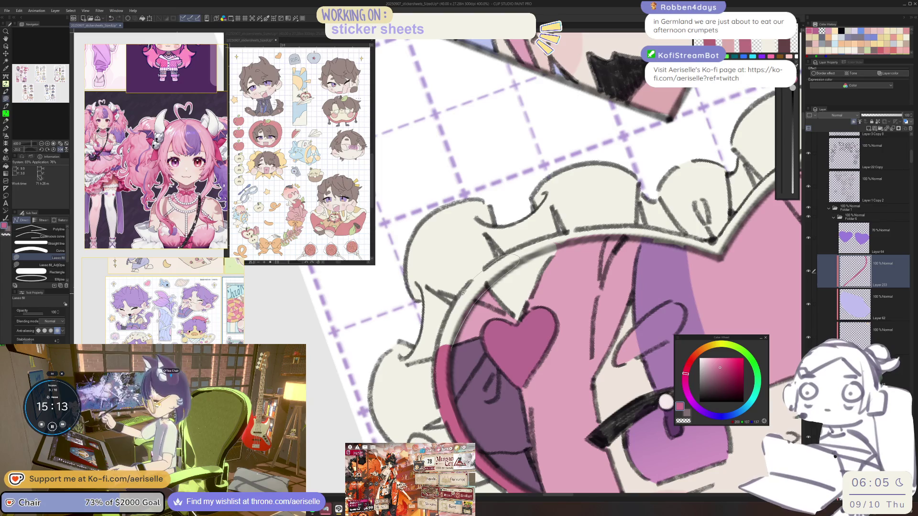
key("minus")
key("minus")
key("minus")
key("minus")
key("minus")
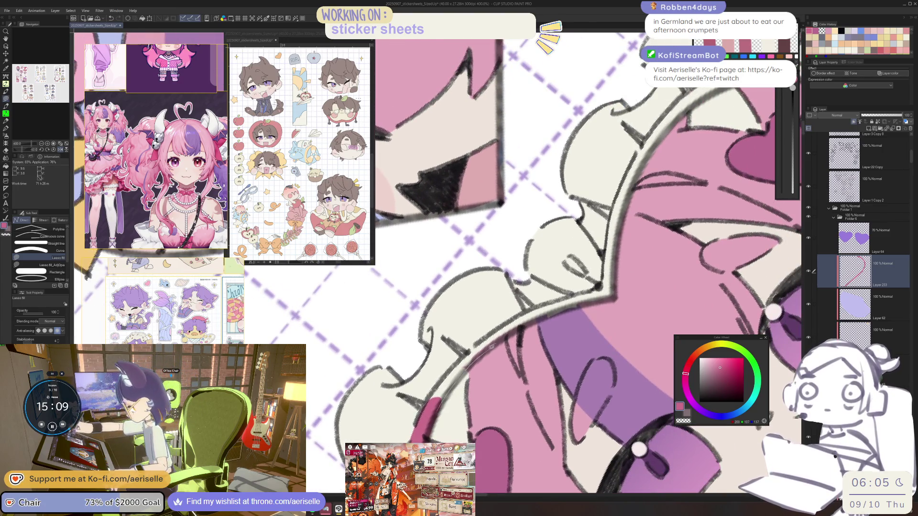
mouse_move(611, 297)
left_mouse_down()
mouse_move(599, 288)
mouse_move(532, 310)
left_mouse_up()
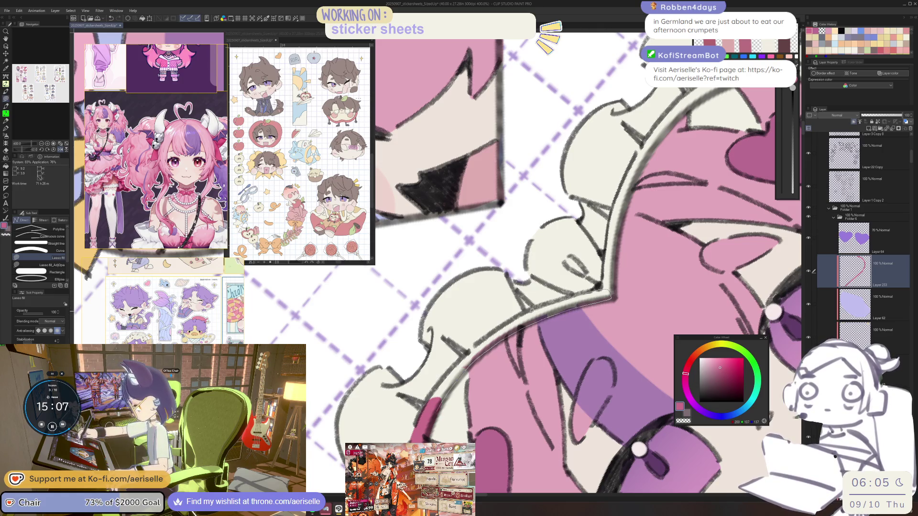
left_click_drag(450, 370, 449, 371)
key("minus")
key("minus")
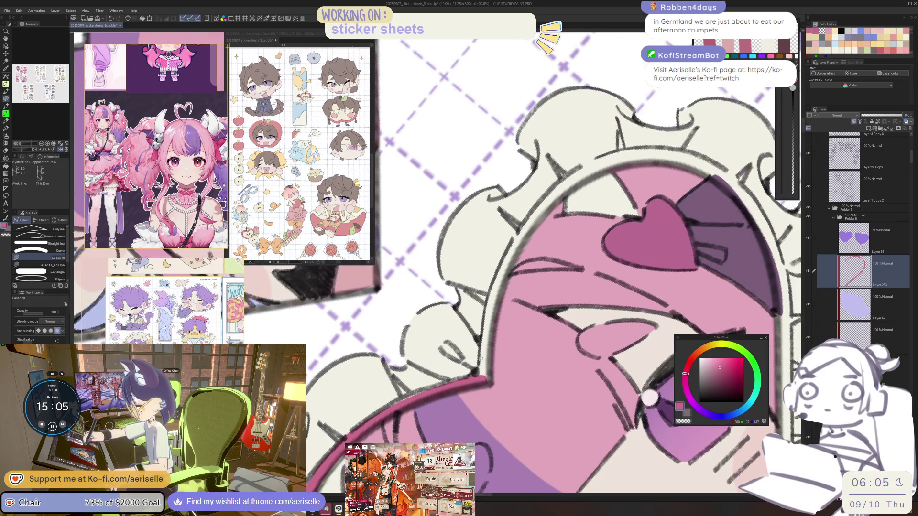
mouse_move(489, 302)
left_mouse_down()
mouse_move(457, 377)
mouse_move(463, 318)
mouse_move(516, 258)
mouse_move(564, 242)
left_mouse_up()
key("minus")
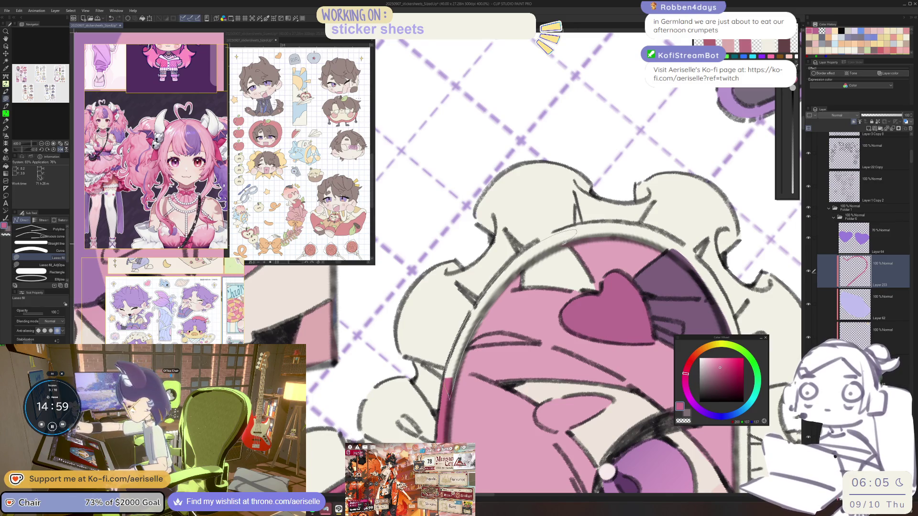
left_click_drag(523, 270, 502, 287)
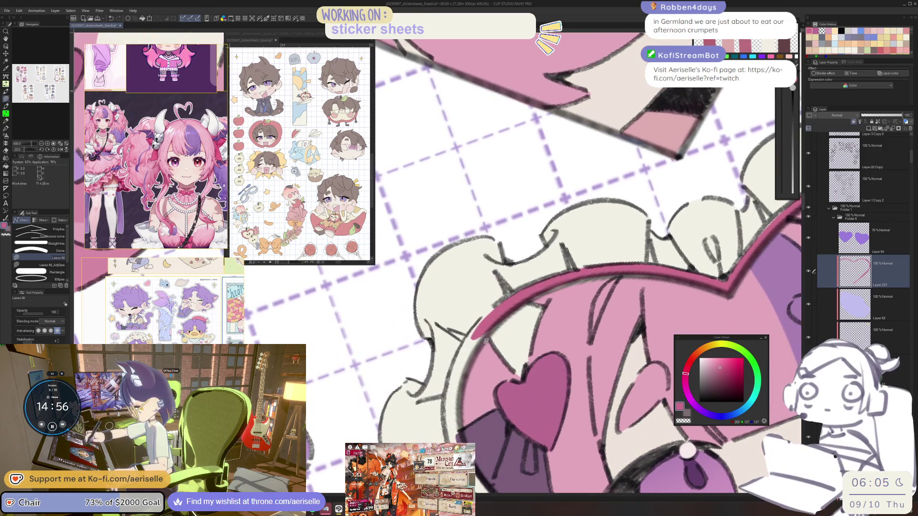
left_click_drag(498, 325, 445, 414)
mouse_move(606, 274)
left_mouse_down()
mouse_move(509, 311)
mouse_move(583, 315)
mouse_move(573, 343)
left_mouse_up()
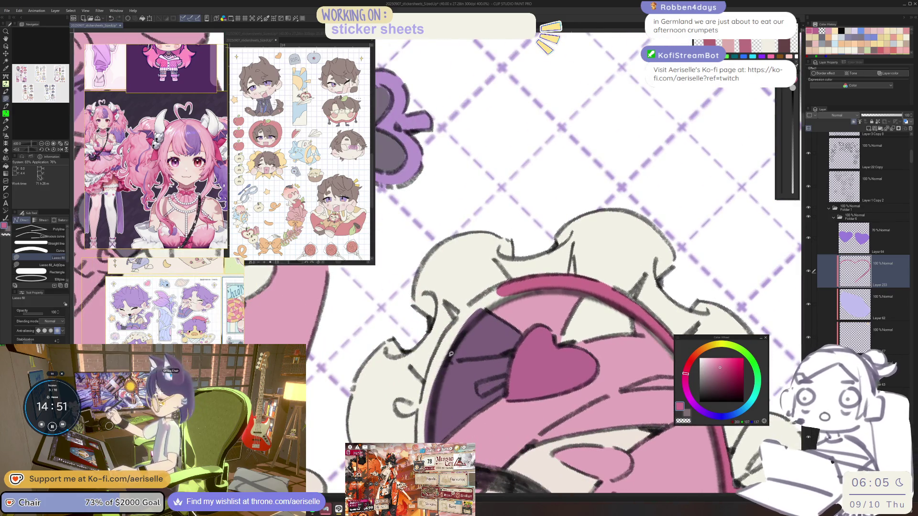
left_click_drag(439, 338, 420, 440)
Shade the headband's left, upper and lower-left edges with dark pink lasso fills
key("e")
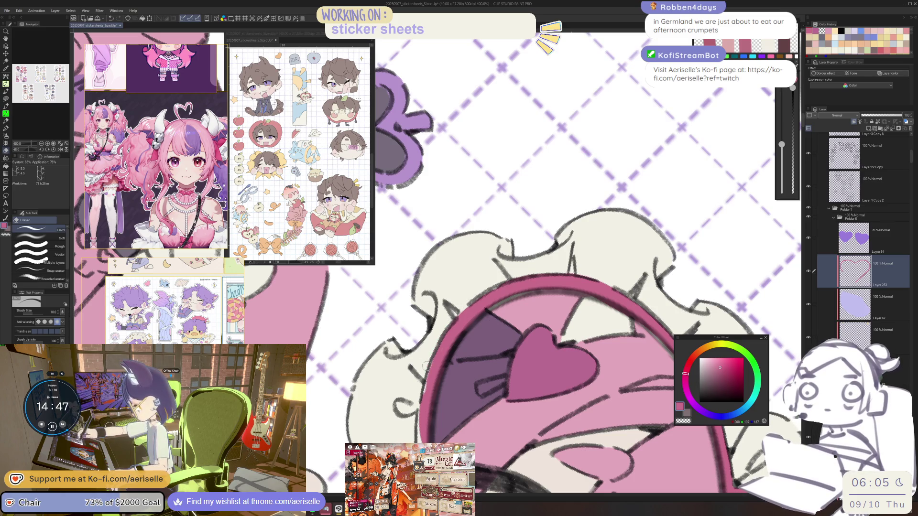
key("u")
left_click_drag(423, 404, 421, 299)
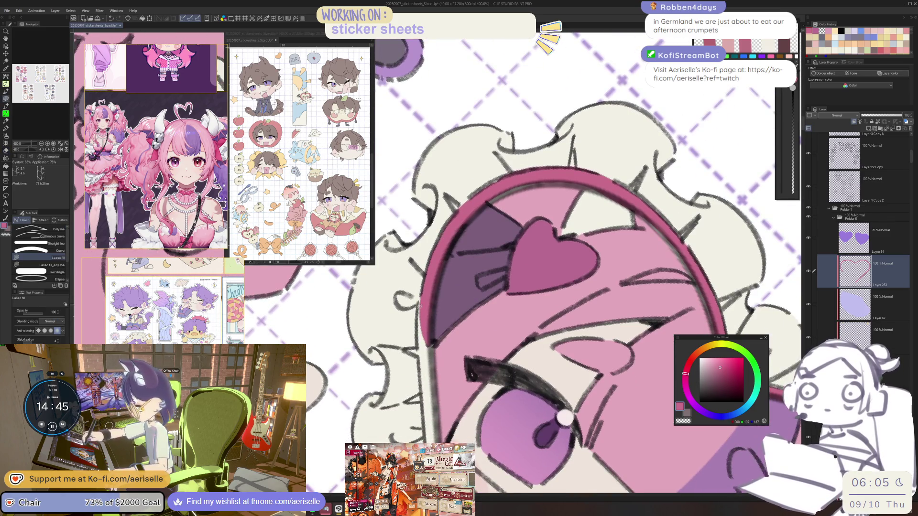
key("e")
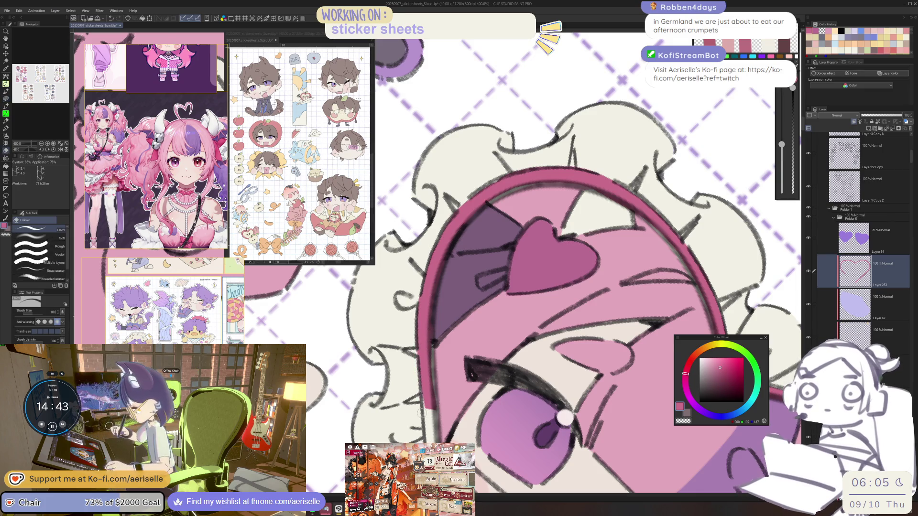
scroll(438, 364, "down", 3)
key("u")
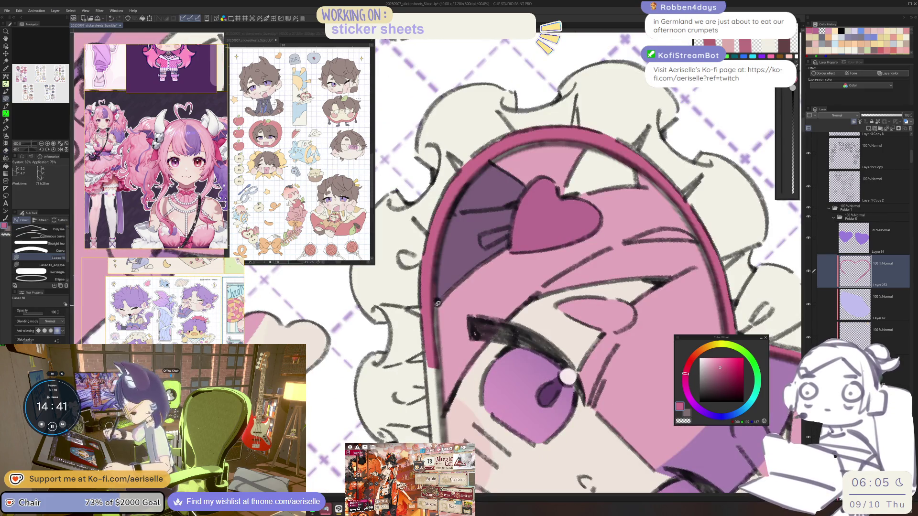
left_click_drag(425, 332, 436, 428)
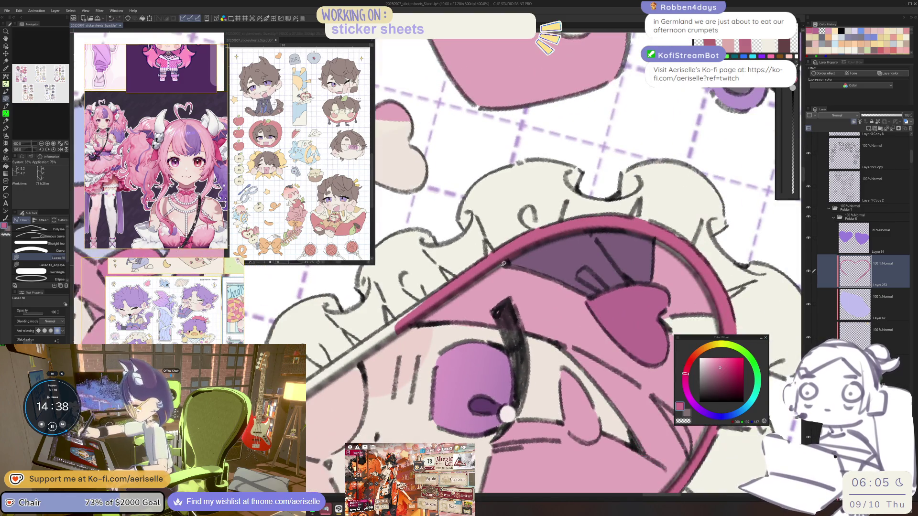
left_click_drag(504, 263, 447, 282)
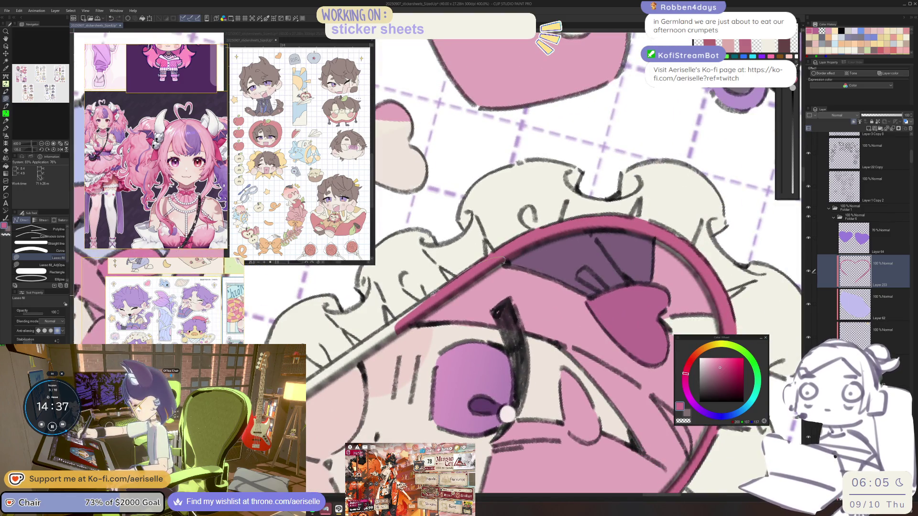
left_click_drag(345, 352, 306, 378)
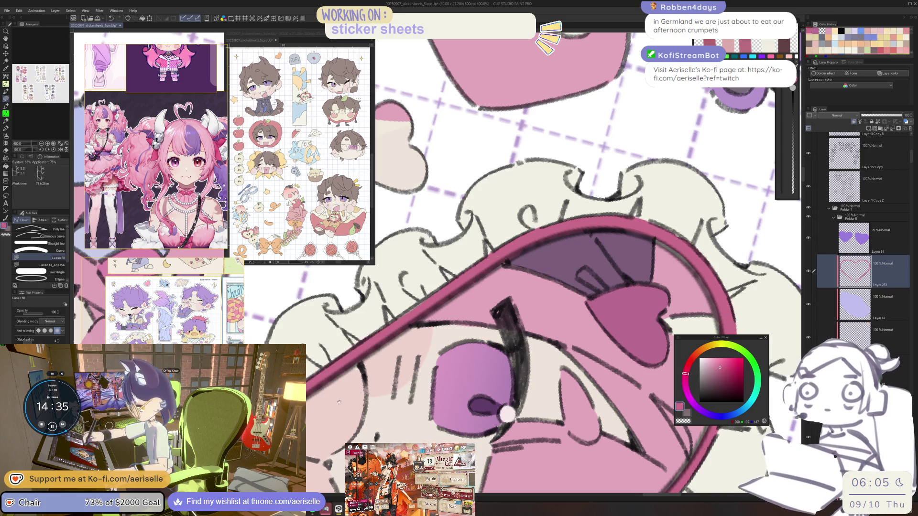
left_click_drag(447, 310, 476, 329)
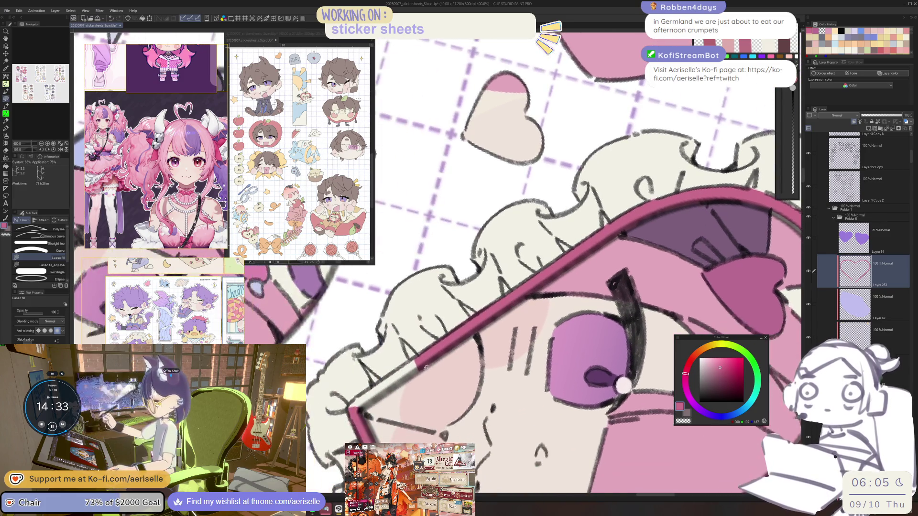
left_click_drag(354, 404, 415, 372)
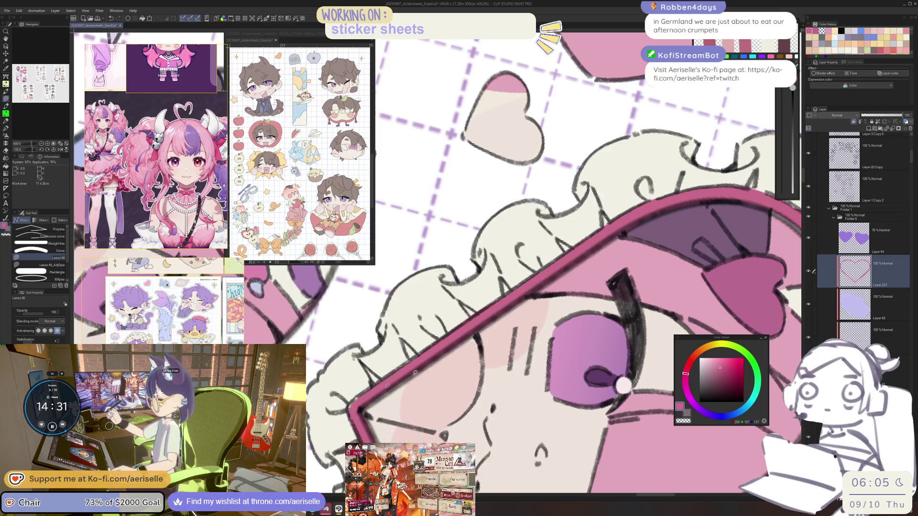
scroll(624, 385, "down", 8)
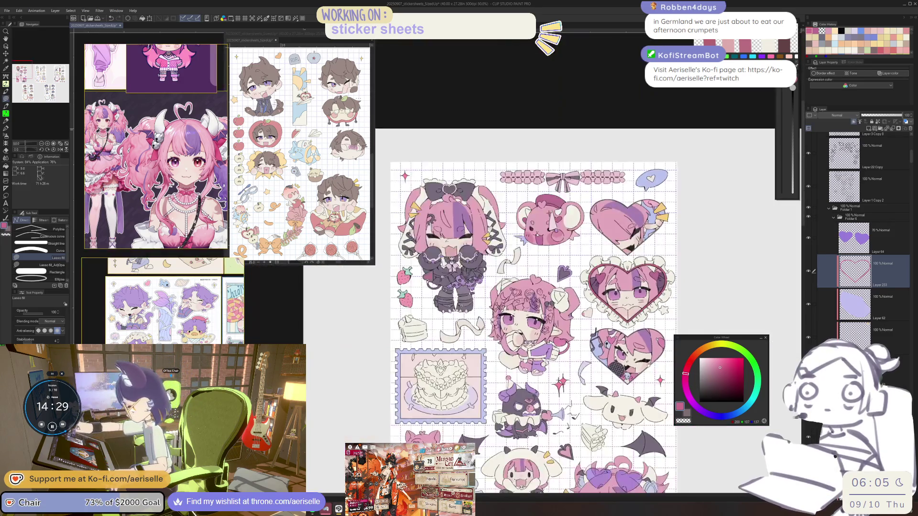
Select the lower heart's frill layer and turn its sampled cream into a soft pale pink
scroll(535, 330, "up", 3)
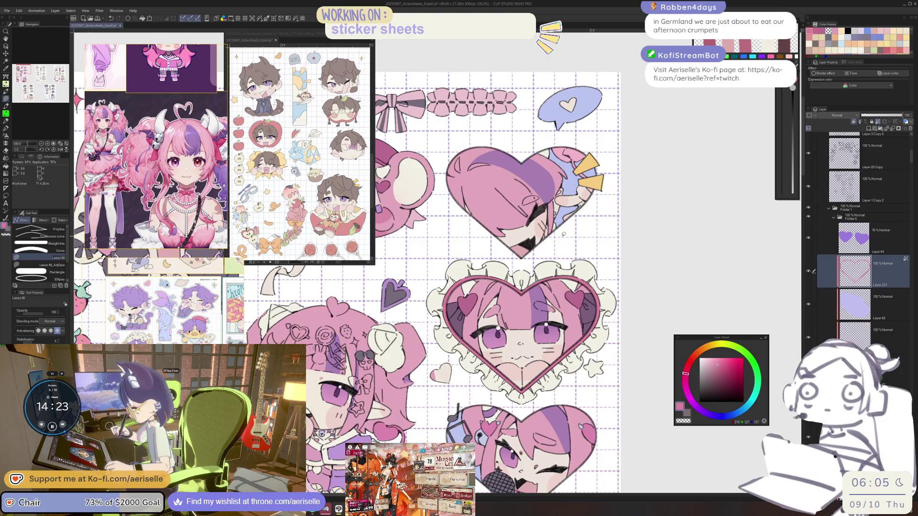
scroll(564, 234, "up", 1)
left_click(514, 474)
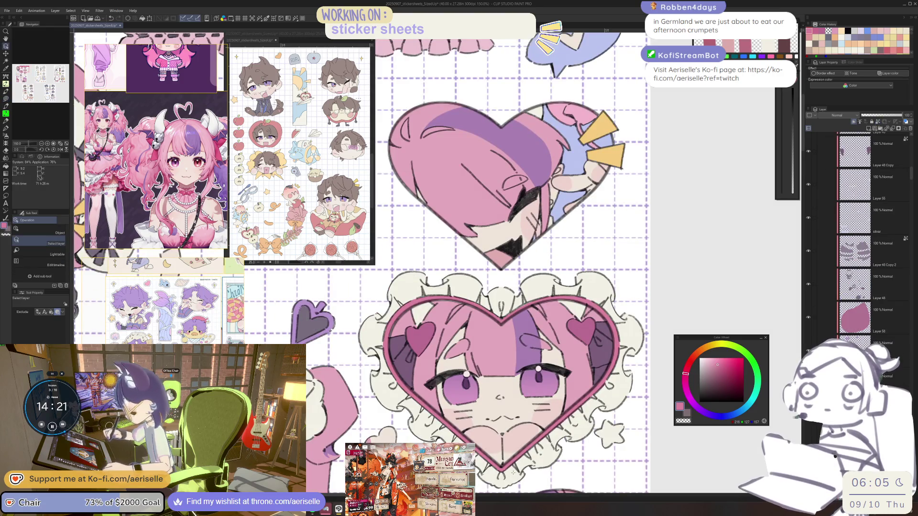
left_click(524, 429, "alt")
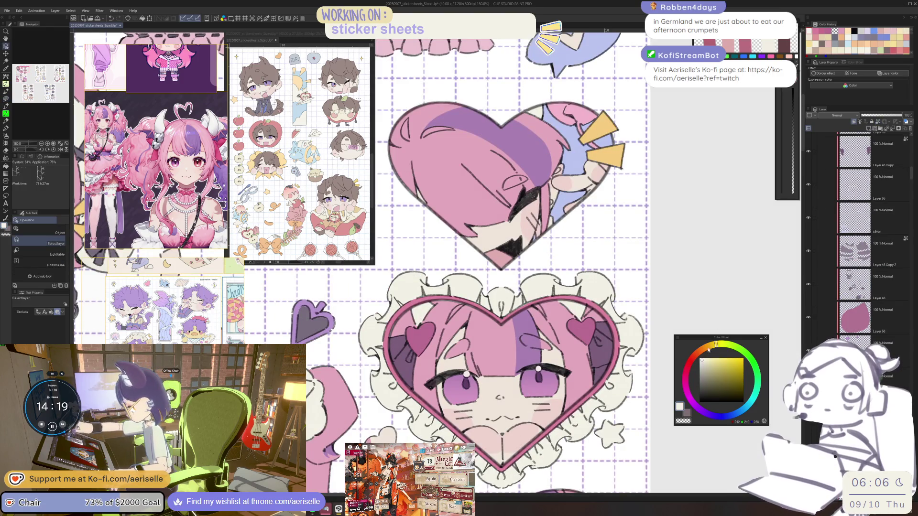
left_click(692, 358)
left_click(705, 361)
Lasso-fill the lower heart's frill in pale pink, then reposition the view over the sheet
key("u")
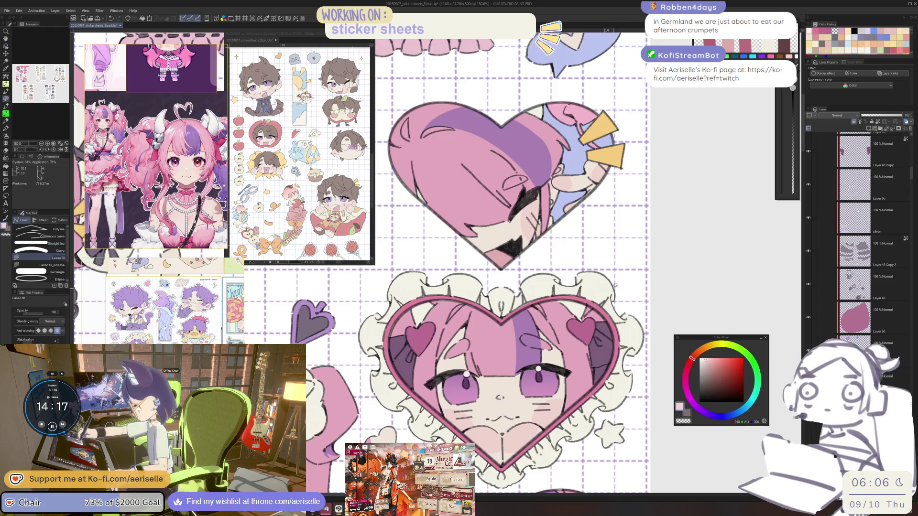
mouse_move(616, 271)
left_mouse_down()
mouse_move(457, 263)
mouse_move(413, 424)
left_mouse_up()
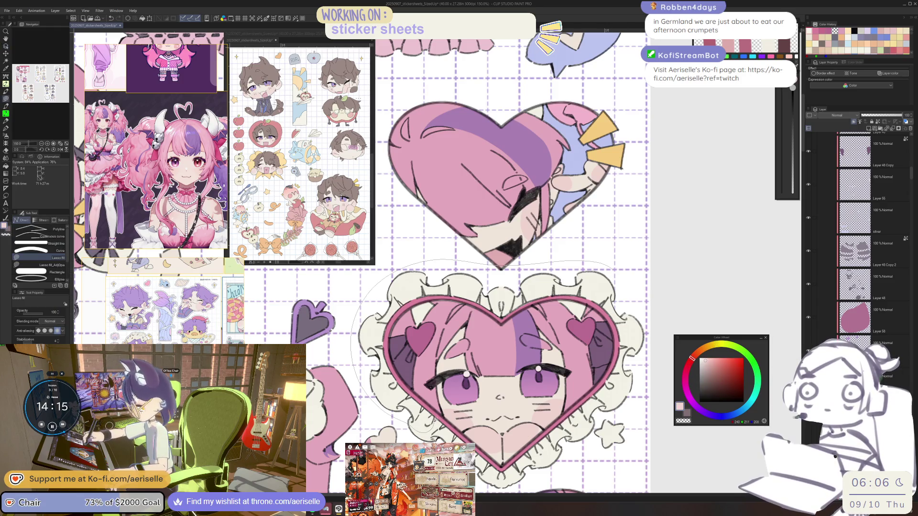
mouse_move(415, 301)
left_mouse_down()
mouse_move(502, 316)
mouse_move(576, 297)
left_mouse_up()
left_click_drag(423, 429, 633, 338)
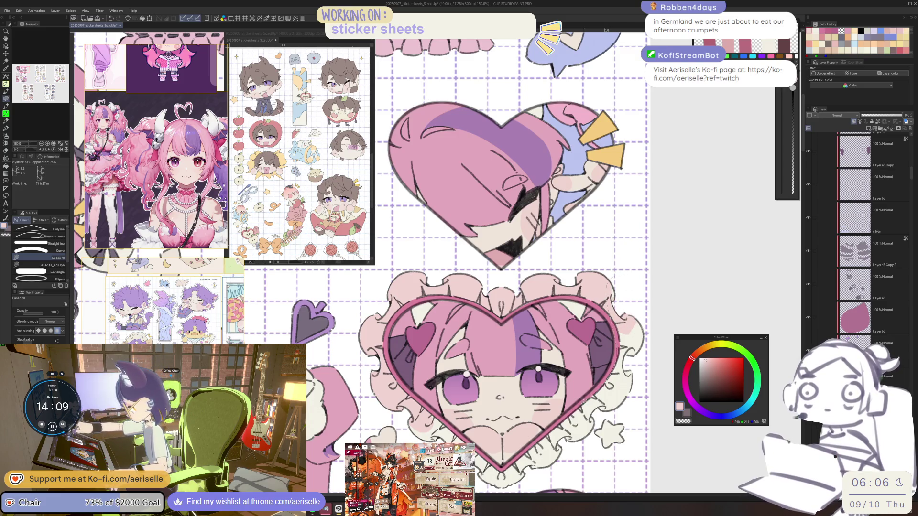
mouse_move(495, 484)
left_mouse_down()
mouse_move(568, 458)
mouse_move(636, 382)
mouse_move(641, 330)
left_mouse_up()
left_click_drag(574, 444, 624, 378)
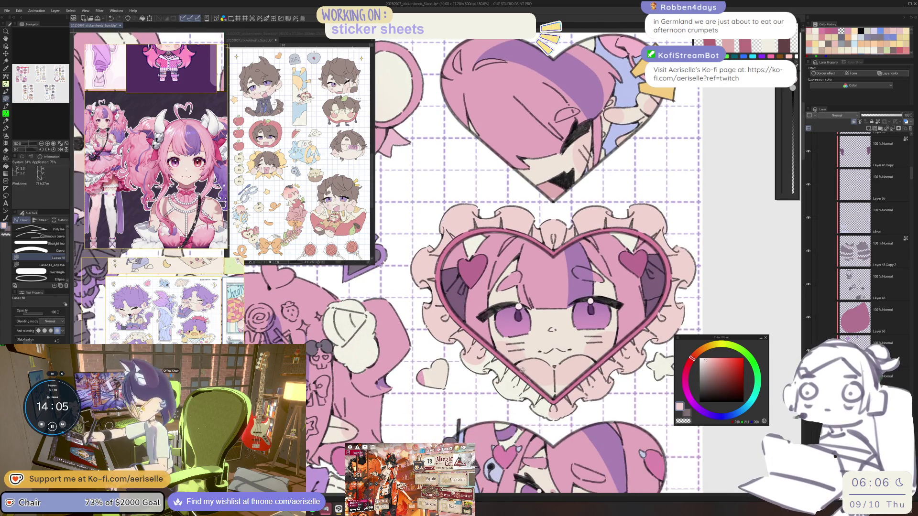
scroll(461, 336, "down", 5)
left_click_drag(621, 492, 624, 406)
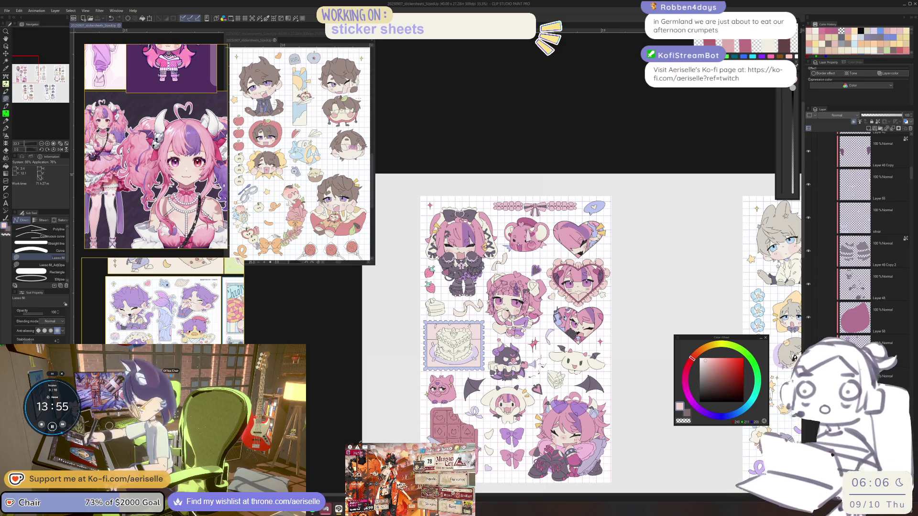
Scroll the reference window to the red heart-cookie photo and zoom toward the cake stamp
scroll(175, 302, "down", 5)
scroll(163, 301, "down", 5)
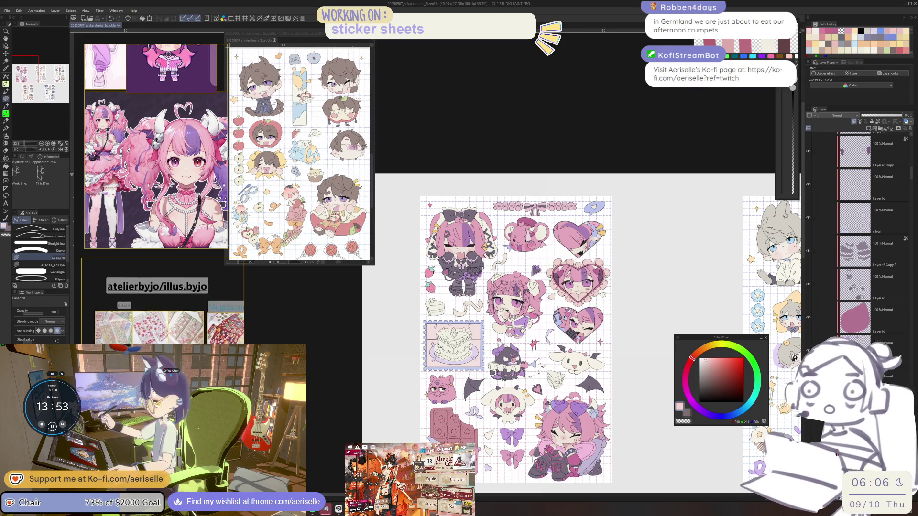
scroll(163, 300, "down", 3)
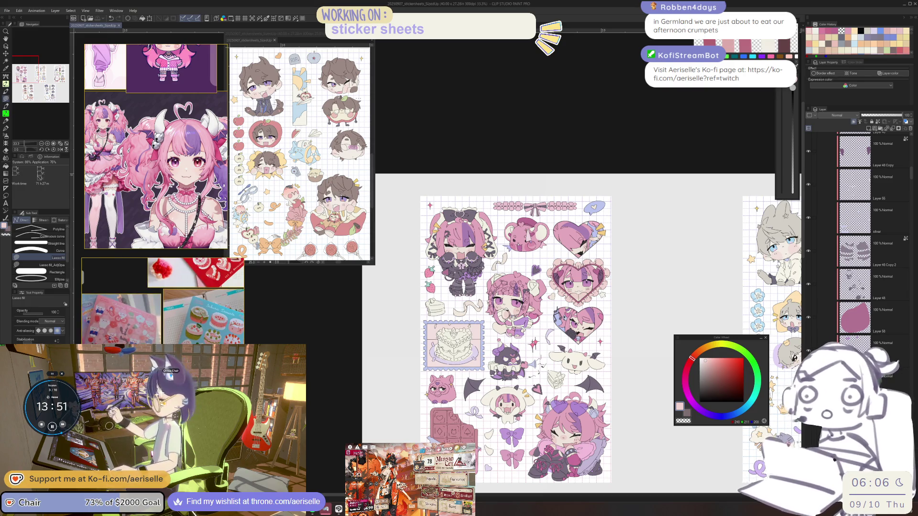
scroll(163, 301, "down", 3)
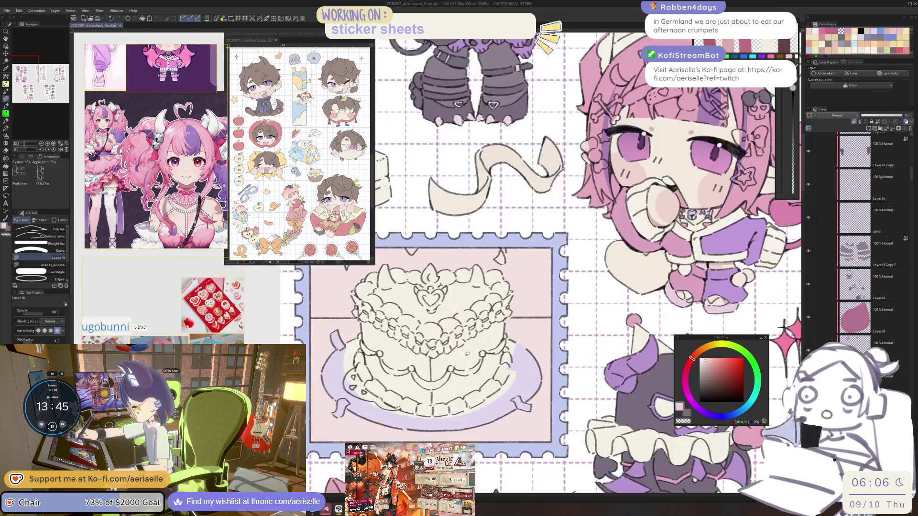
scroll(460, 347, "up", 5)
left_click(514, 297, "ctrl")
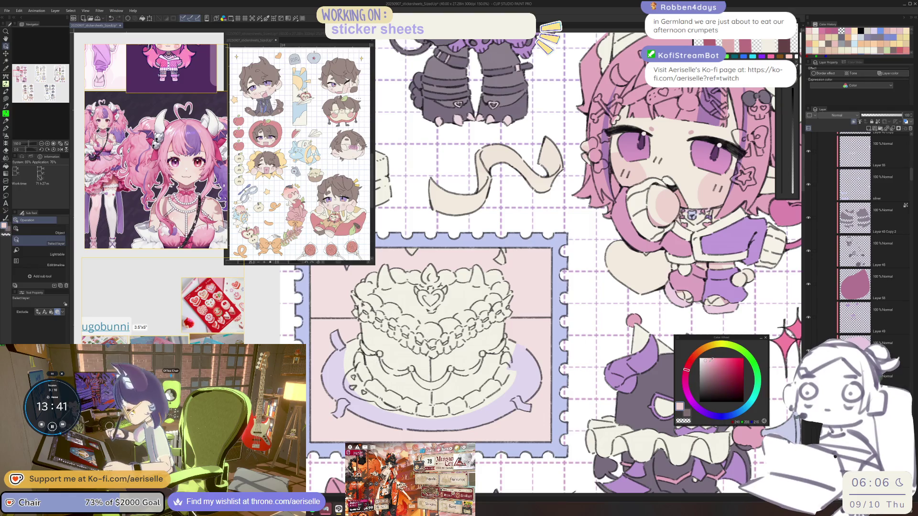
Pick a deeper pink on the Color Wheel and switch to the Lasso fill tool
left_click(528, 289, "alt")
left_click_drag(528, 288, 574, 329)
scroll(447, 302, "up", 4)
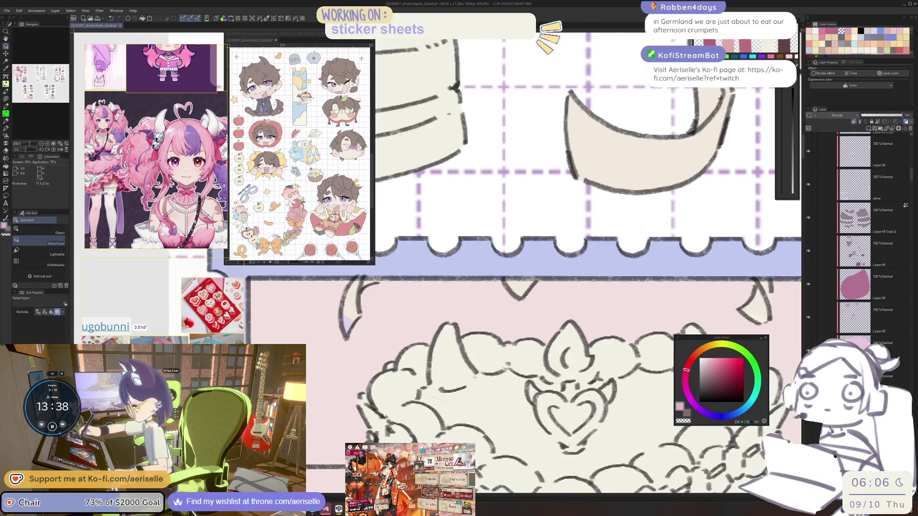
key("u")
Lasso-fill the heart cake's top with the deeper pink, including its top edge
mouse_move(479, 371)
left_mouse_down()
mouse_move(439, 390)
mouse_move(449, 417)
mouse_move(524, 426)
left_mouse_up()
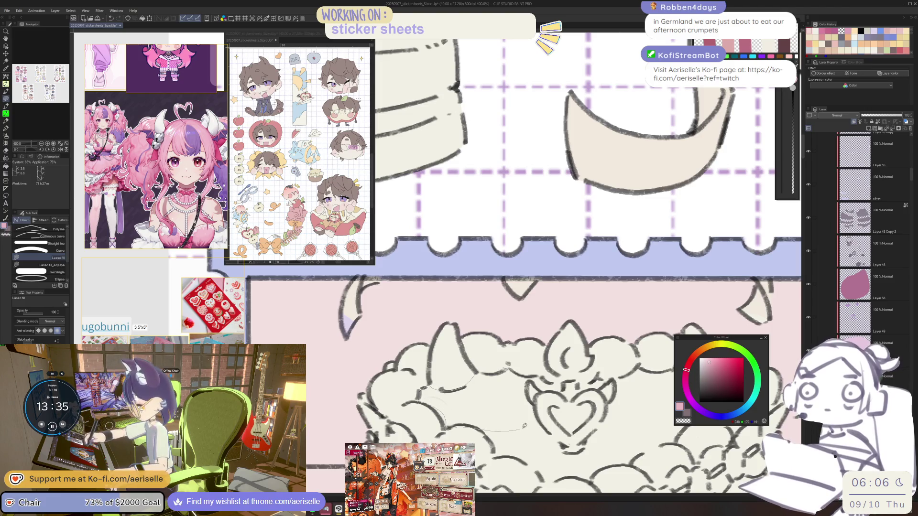
mouse_move(508, 366)
left_mouse_down()
mouse_move(486, 370)
mouse_move(541, 389)
mouse_move(565, 380)
mouse_move(526, 378)
mouse_move(534, 402)
mouse_move(563, 380)
left_mouse_up()
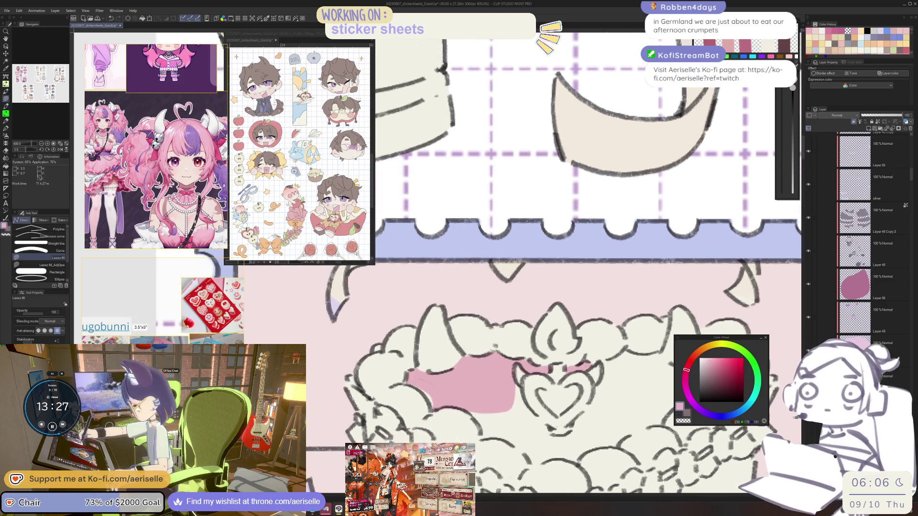
mouse_move(518, 444)
left_mouse_down()
mouse_move(549, 457)
mouse_move(560, 446)
mouse_move(522, 390)
left_mouse_up()
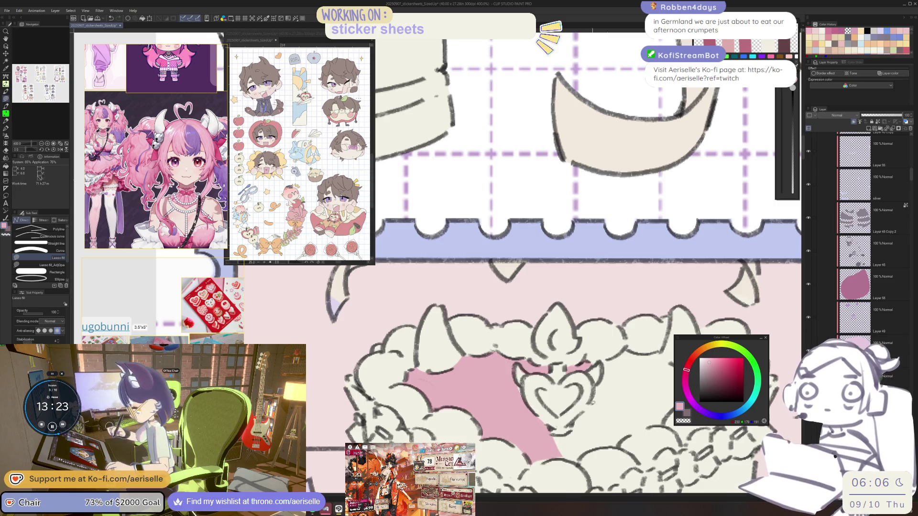
left_click_drag(592, 403, 489, 382)
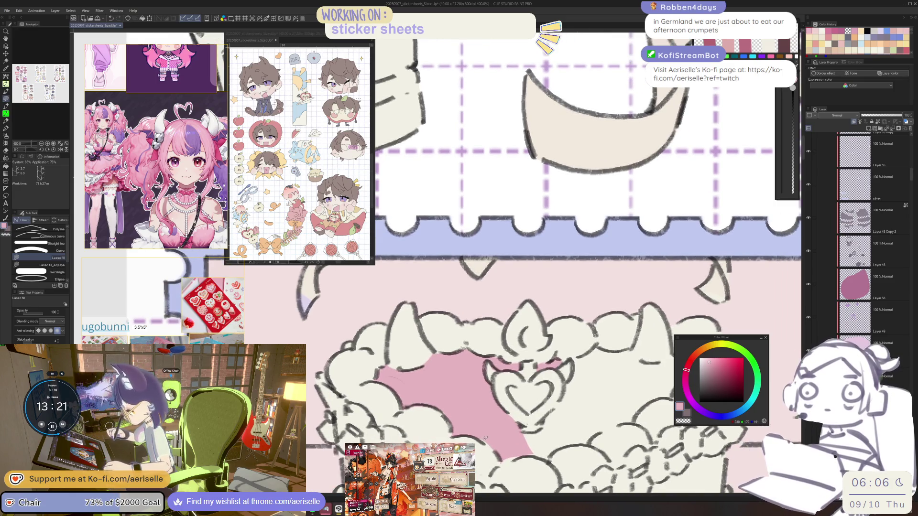
mouse_move(578, 441)
left_mouse_down()
mouse_move(503, 436)
mouse_move(530, 431)
left_mouse_up()
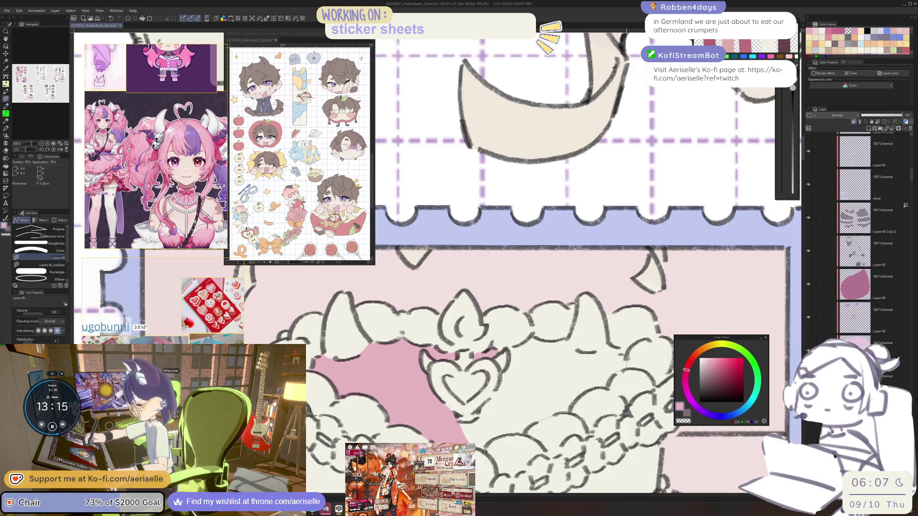
left_click_drag(591, 352, 542, 338)
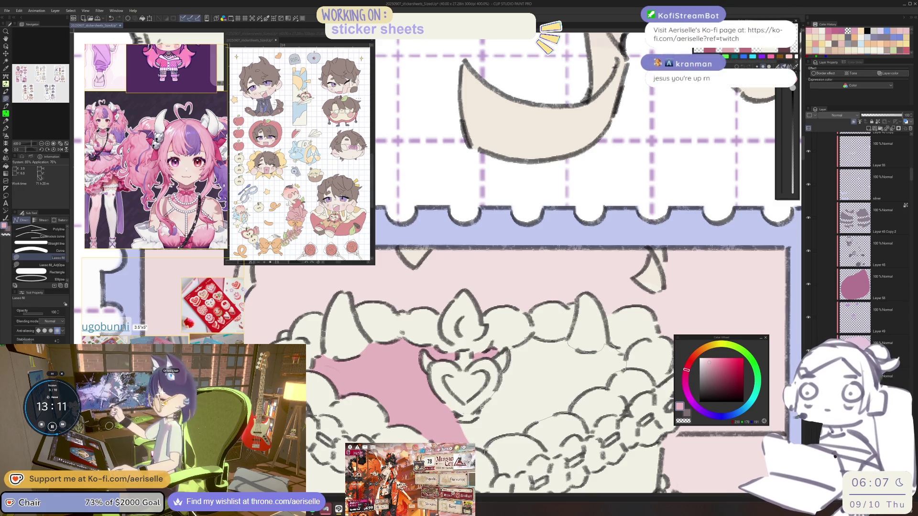
key("ctrl+minus")
key("ctrl+minus")
key("ctrl+minus")
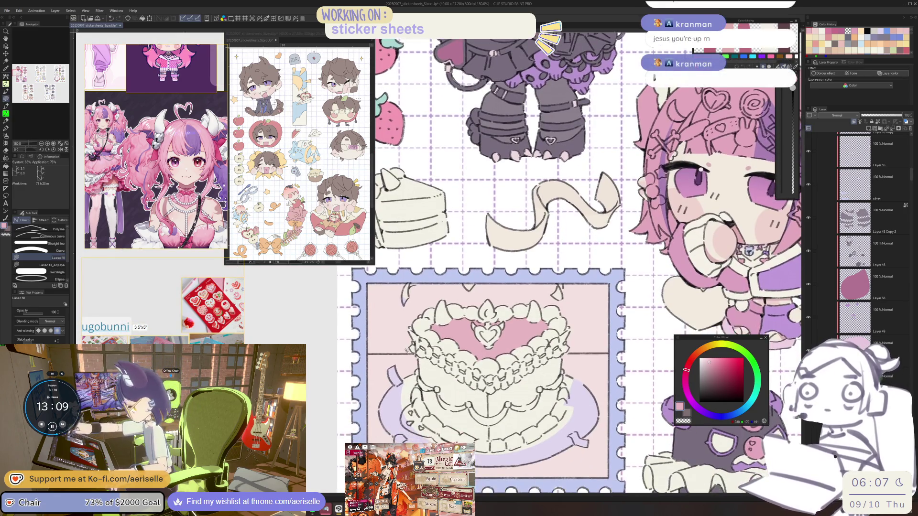
key("ctrl+plus")
key("ctrl+plus")
key("ctrl+plus")
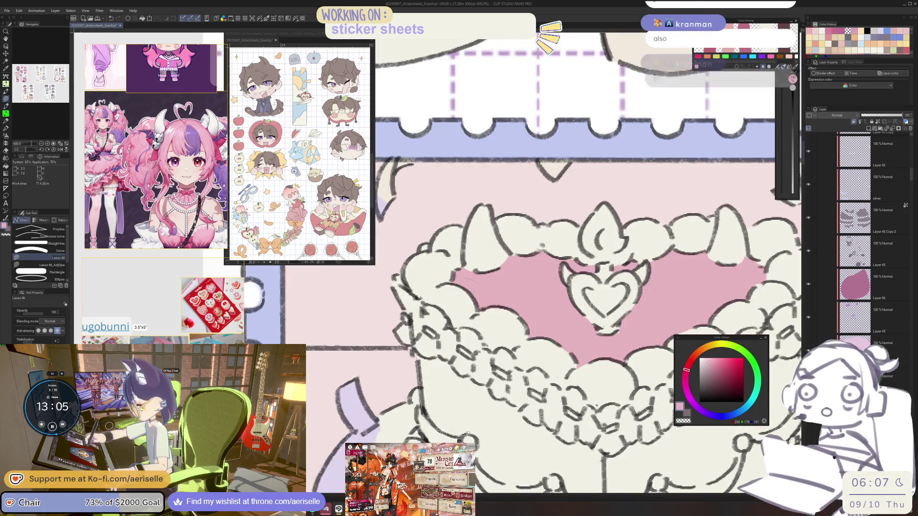
left_click_drag(486, 474, 544, 465)
left_click_drag(545, 423, 435, 357)
Fill the cake's lower front and left side with pink
scroll(434, 356, "down", 5)
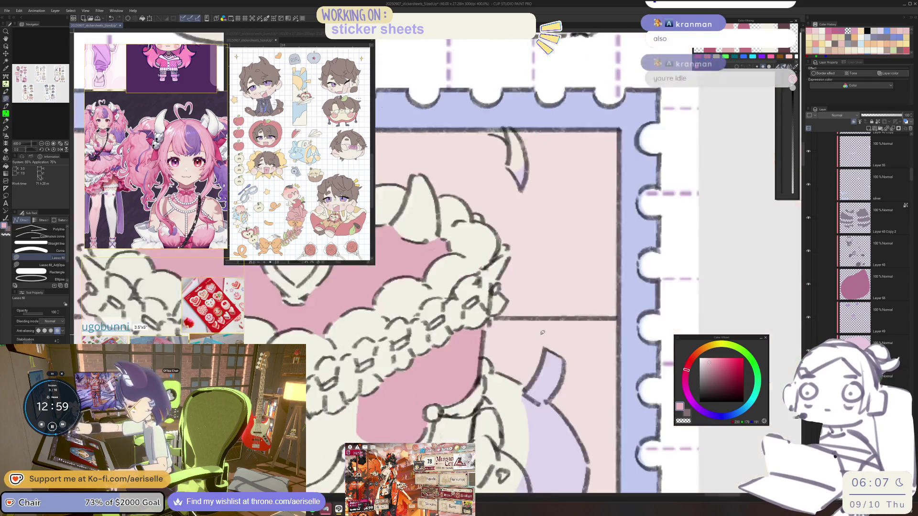
scroll(540, 406, "up", 6)
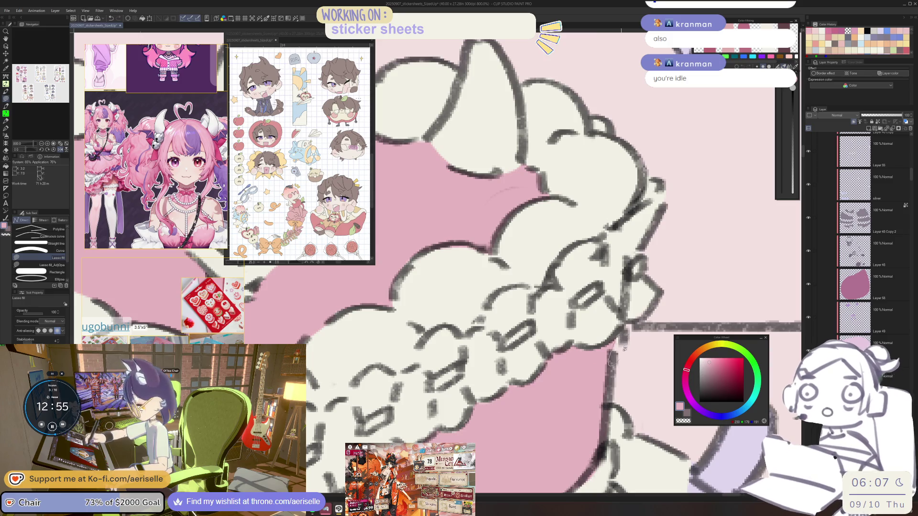
scroll(562, 366, "down", 4)
scroll(561, 366, "up", 2)
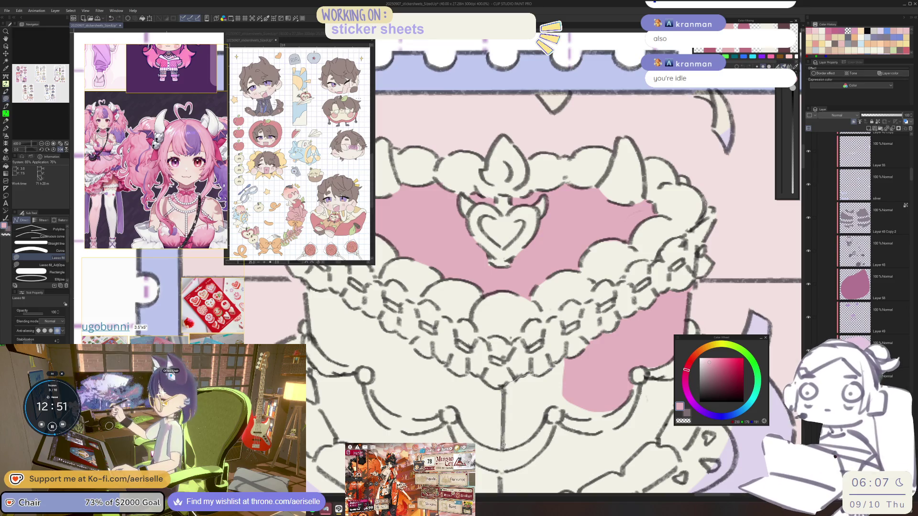
mouse_move(545, 419)
left_mouse_down()
mouse_move(554, 407)
mouse_move(614, 415)
left_mouse_up()
scroll(594, 340, "down", 2)
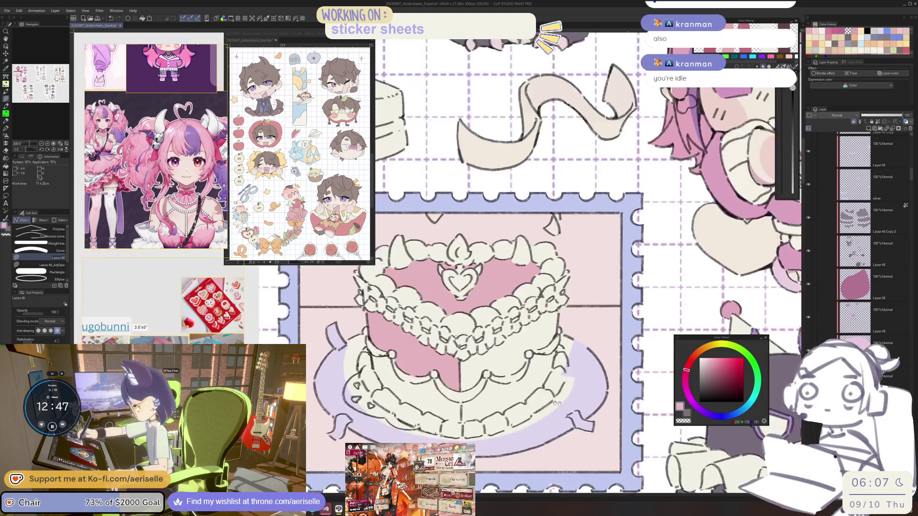
scroll(425, 346, "up", 4)
mouse_move(504, 474)
left_mouse_down()
mouse_move(557, 440)
mouse_move(505, 380)
mouse_move(485, 337)
mouse_move(428, 341)
mouse_move(443, 296)
mouse_move(383, 294)
mouse_move(411, 392)
left_mouse_up()
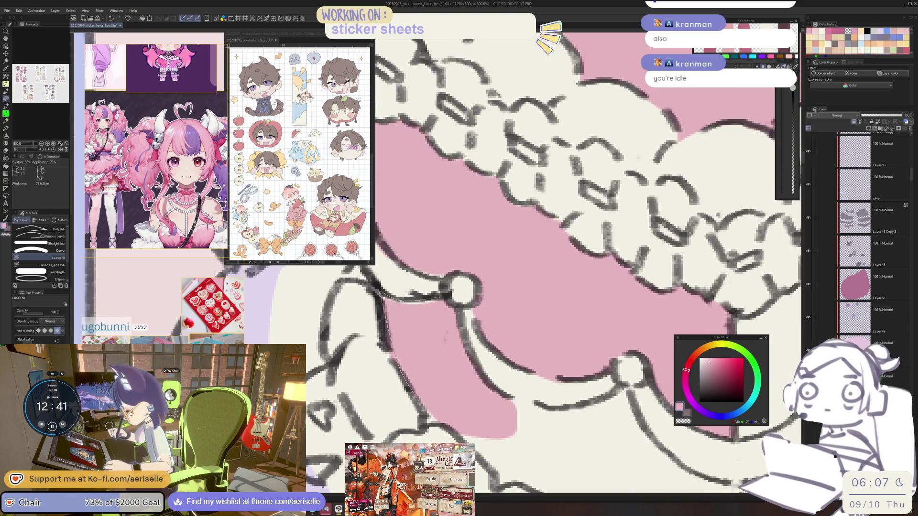
mouse_move(495, 484)
left_mouse_down()
mouse_move(601, 482)
mouse_move(622, 395)
mouse_move(529, 402)
mouse_move(485, 448)
left_mouse_up()
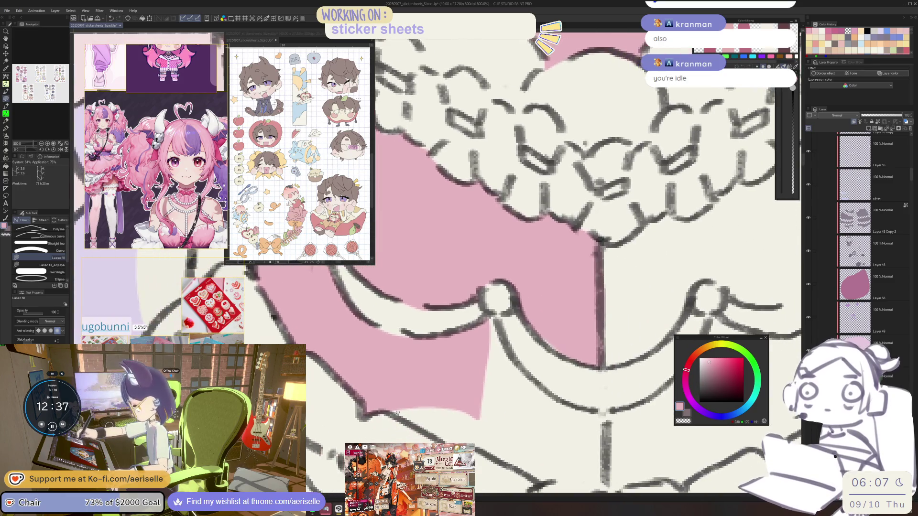
Fill the bottom of the side and the cake's right half pink, then save the sheet
left_click_drag(533, 483, 584, 486)
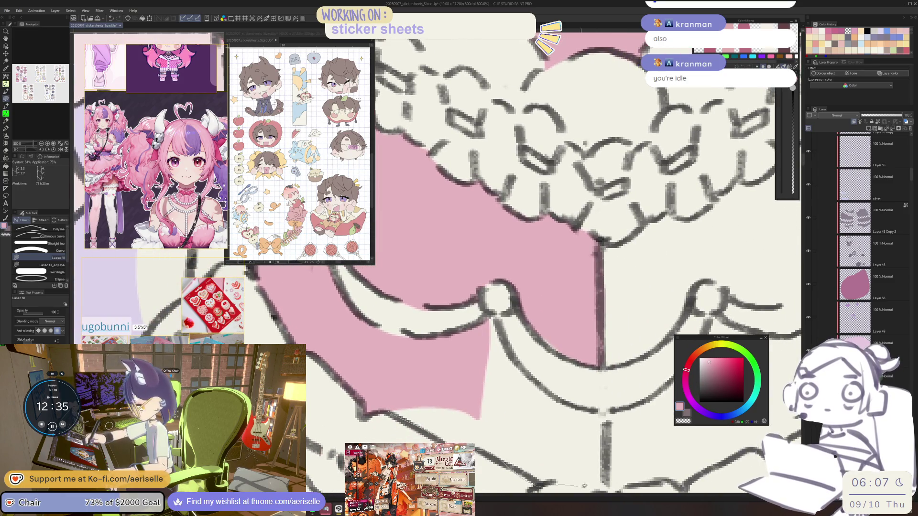
scroll(526, 263, "down", 5)
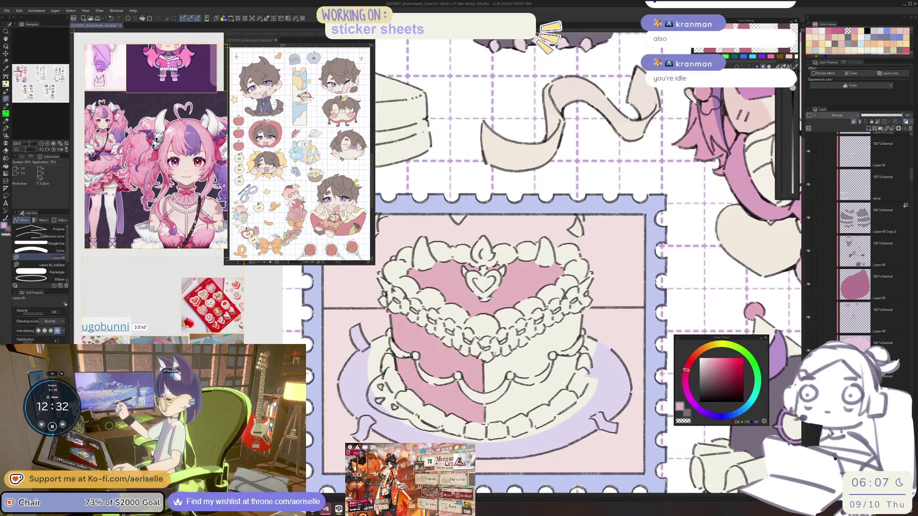
left_click_drag(477, 366, 558, 383)
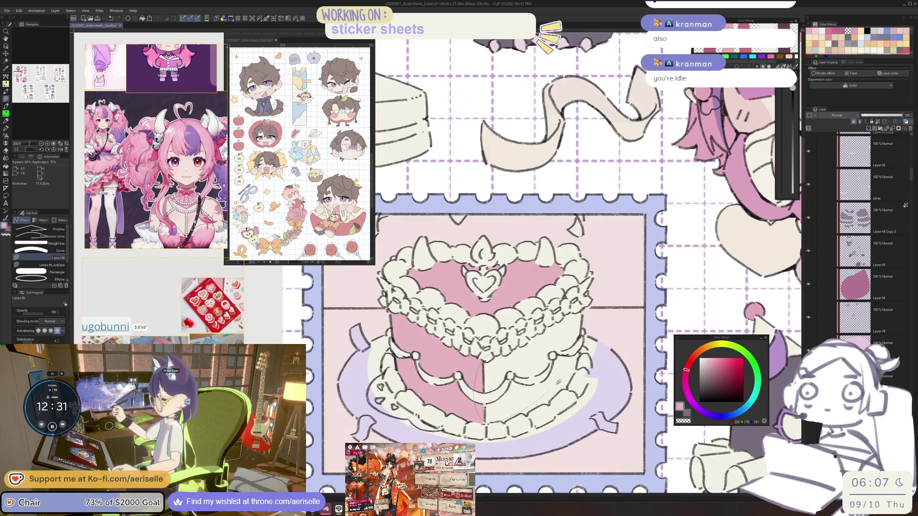
left_click_drag(582, 318, 579, 321)
mouse_move(581, 368)
left_mouse_down()
mouse_move(563, 364)
mouse_move(574, 386)
left_mouse_up()
scroll(574, 386, "down", 1)
key("ctrl+s")
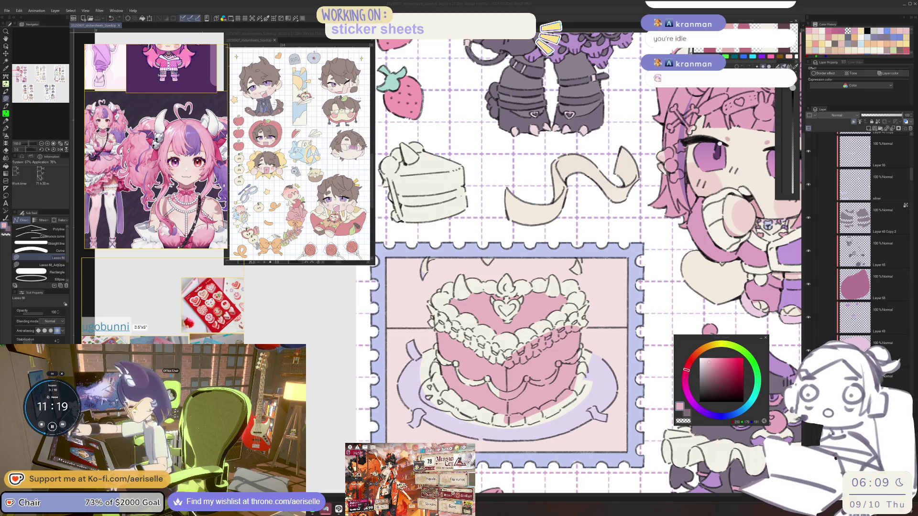
Pan the view back to the pink-filled heart cake stamp
left_click_drag(547, 368, 515, 418)
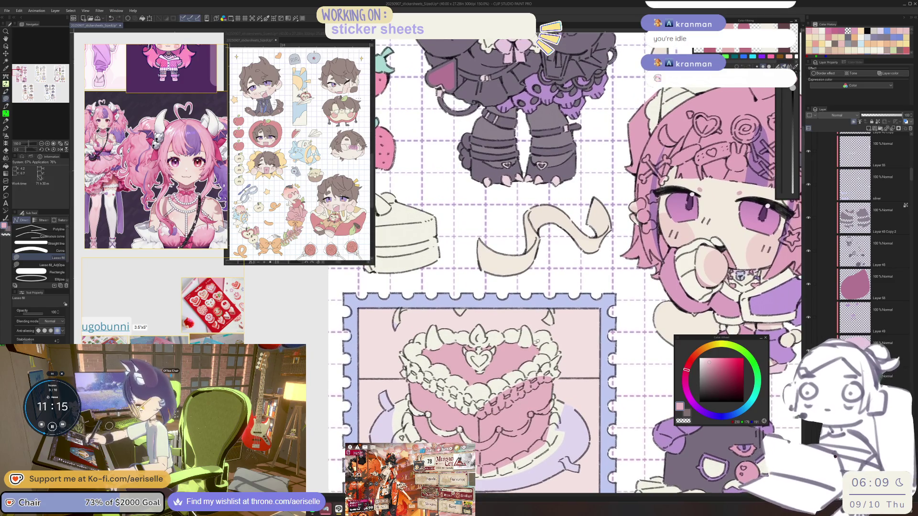
Set Luminosity to 16 in Hue/Saturation/Luminosity to lighten the cake's pink, then reframe the sheet
key("ctrl+u")
left_click_drag(594, 460, 597, 460)
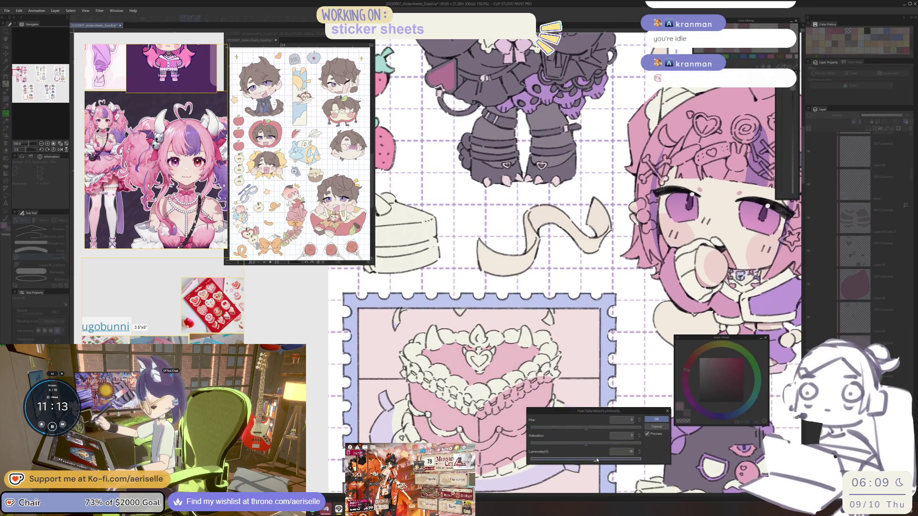
key("Return")
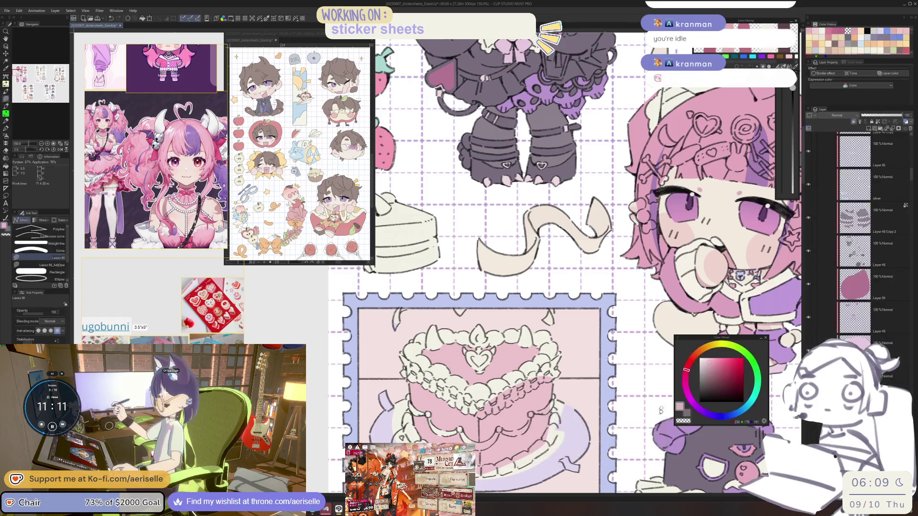
scroll(655, 409, "down", 4)
left_click_drag(622, 287, 563, 274)
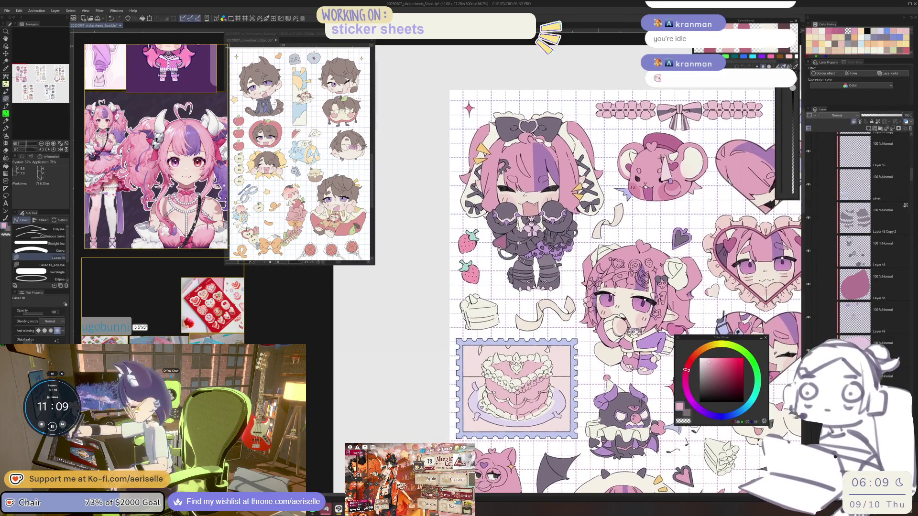
left_click_drag(599, 419, 601, 415)
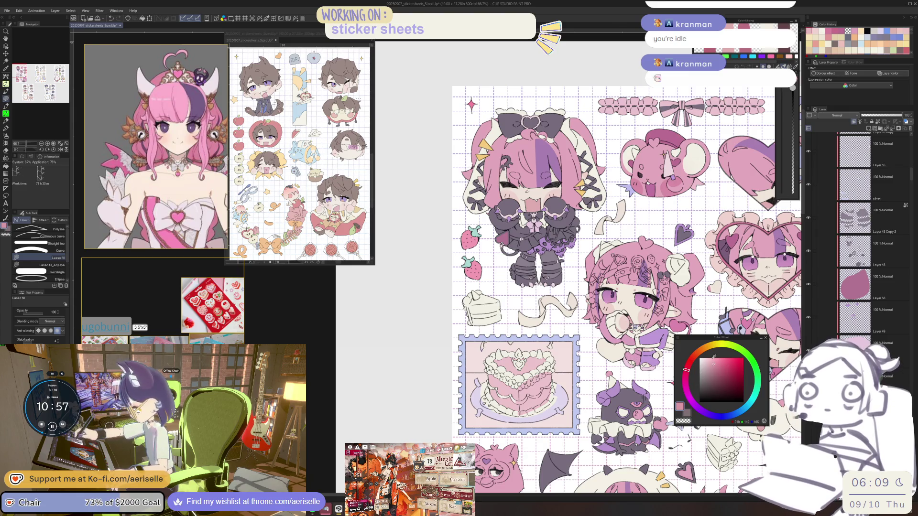
Lasso-fill the first dark pink dollops along the cake's top frosting, tidying with the eraser
scroll(506, 350, "up", 5)
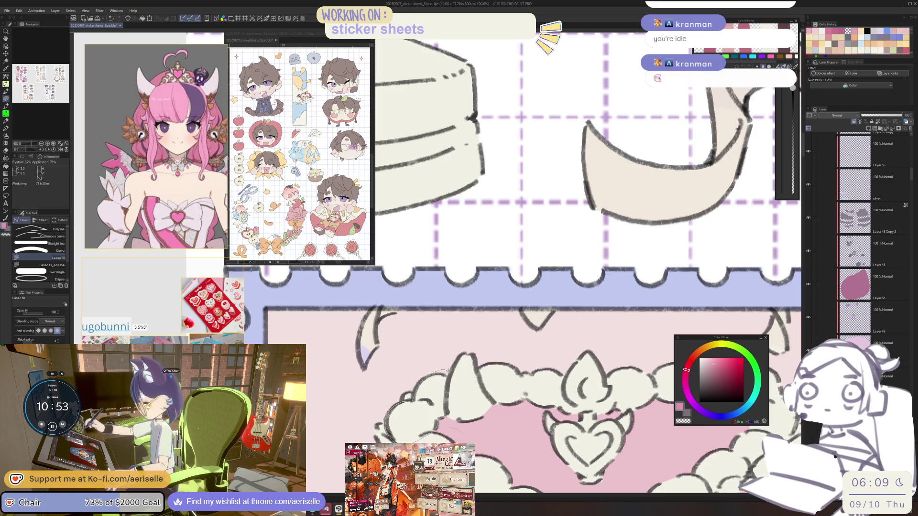
scroll(537, 345, "down", 5)
scroll(537, 346, "down", 3)
scroll(556, 406, "up", 2)
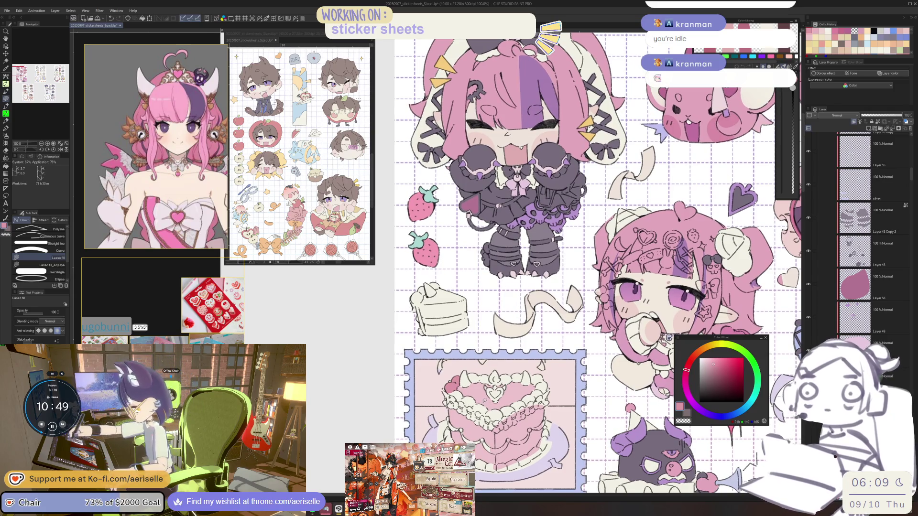
scroll(476, 397, "up", 5)
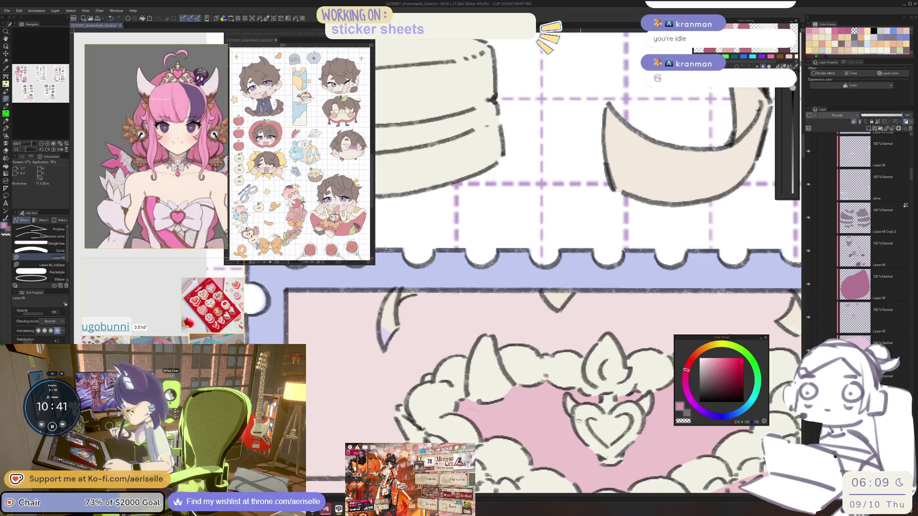
scroll(582, 399, "right", 3)
left_click_drag(583, 399, 572, 426)
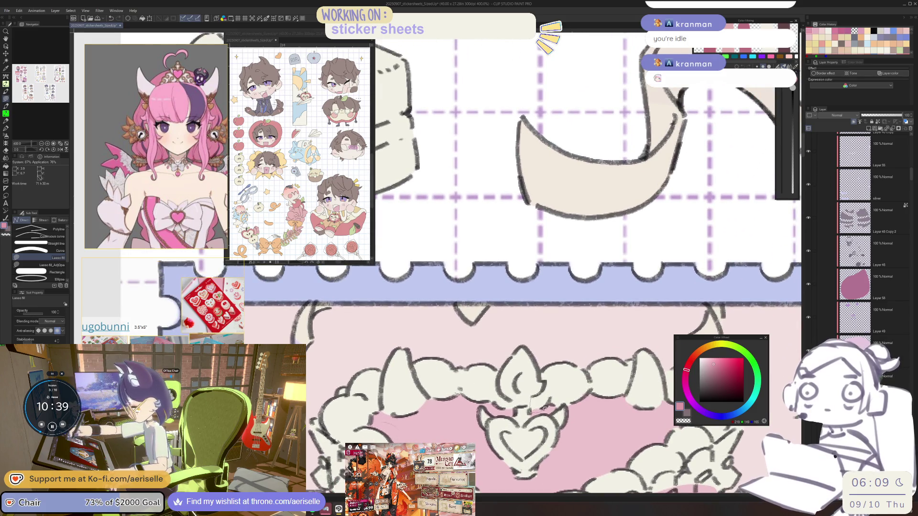
mouse_move(622, 347)
left_mouse_down()
mouse_move(631, 387)
mouse_move(553, 420)
mouse_move(533, 403)
left_mouse_up()
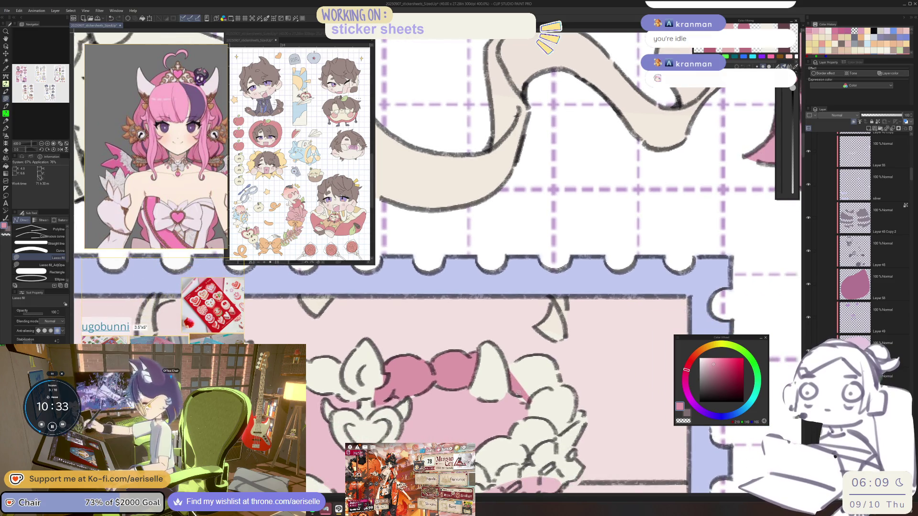
mouse_move(562, 432)
left_mouse_down()
mouse_move(580, 418)
mouse_move(531, 359)
mouse_move(567, 430)
left_mouse_up()
key("e")
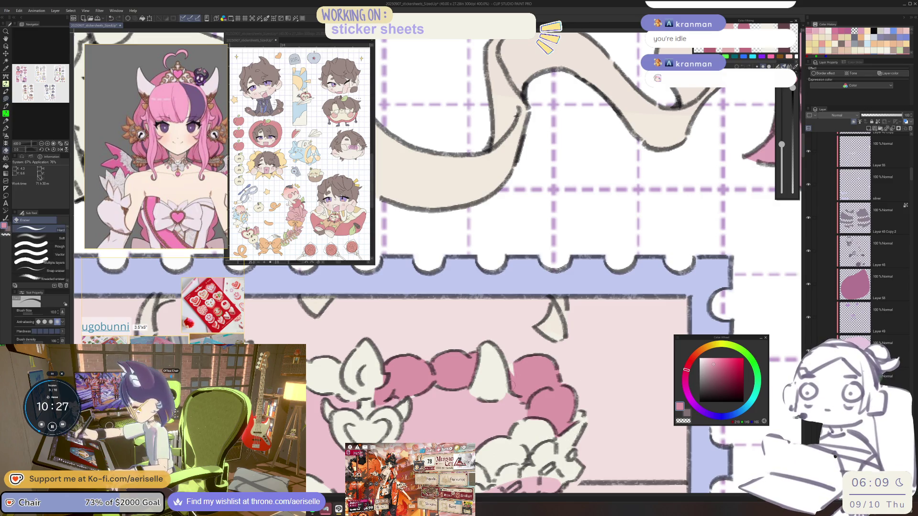
key("u")
scroll(515, 383, "down", 5)
scroll(550, 373, "up", 5)
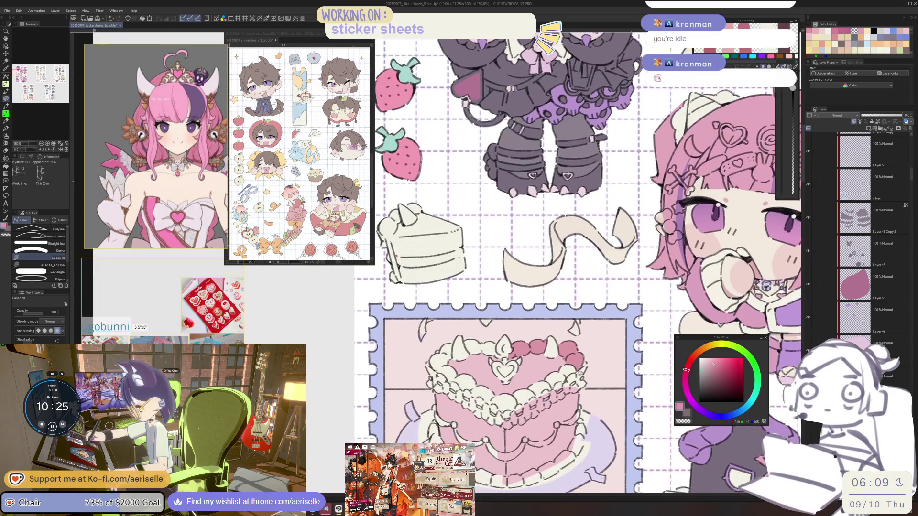
Fill dark pink dollops along the rim's top and right side, tidying edges with the eraser
left_click_drag(580, 365, 552, 390)
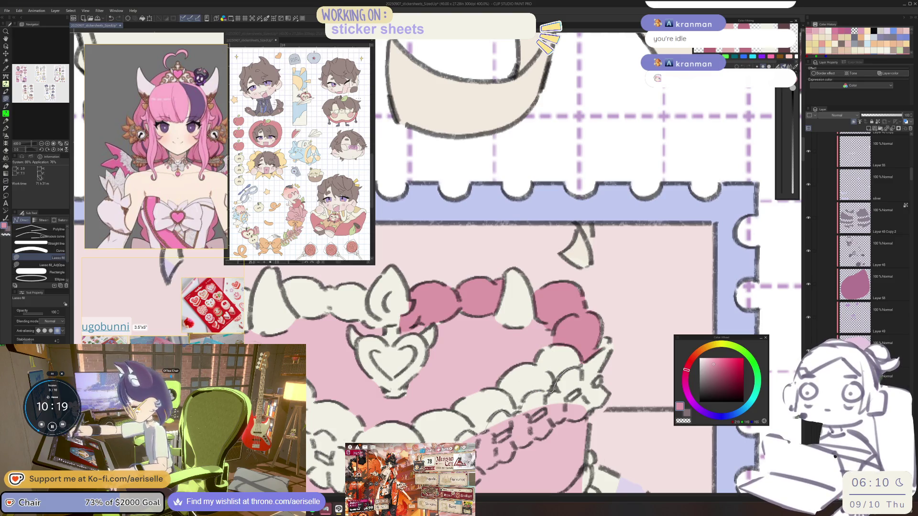
mouse_move(483, 428)
left_mouse_down()
mouse_move(404, 429)
mouse_move(464, 400)
left_mouse_up()
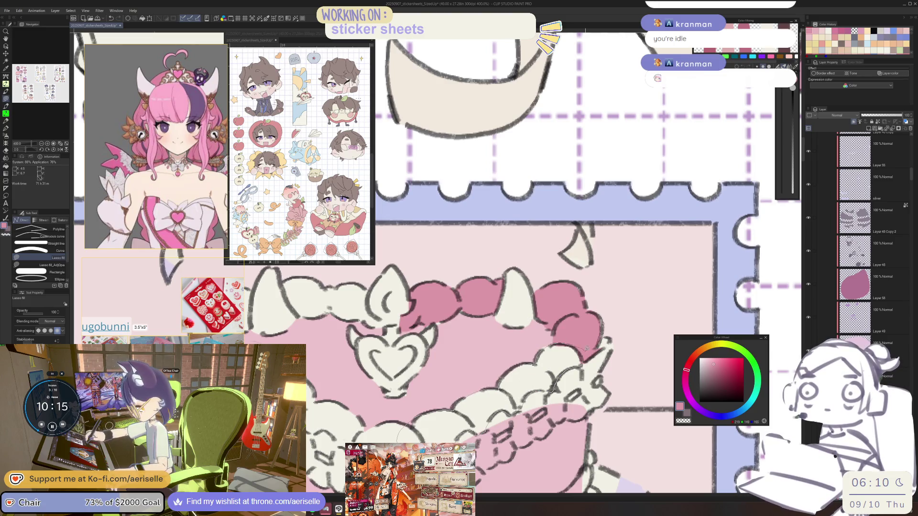
left_click_drag(587, 349, 584, 351)
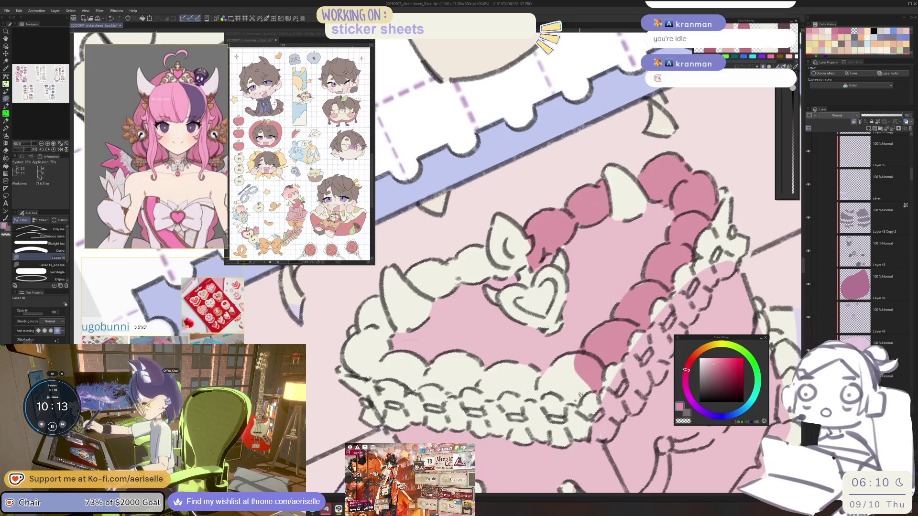
mouse_move(564, 396)
left_mouse_down()
mouse_move(585, 402)
mouse_move(598, 379)
mouse_move(561, 354)
left_mouse_up()
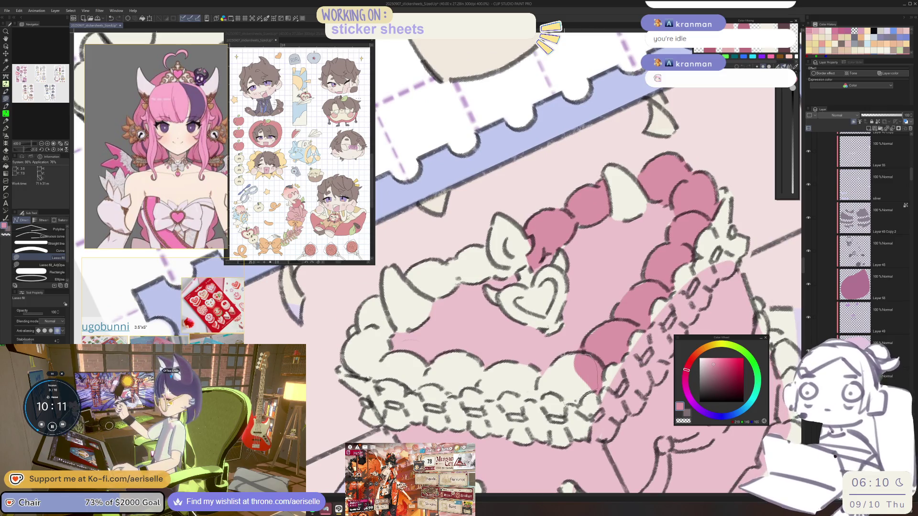
left_click_drag(538, 389, 561, 396)
key("e")
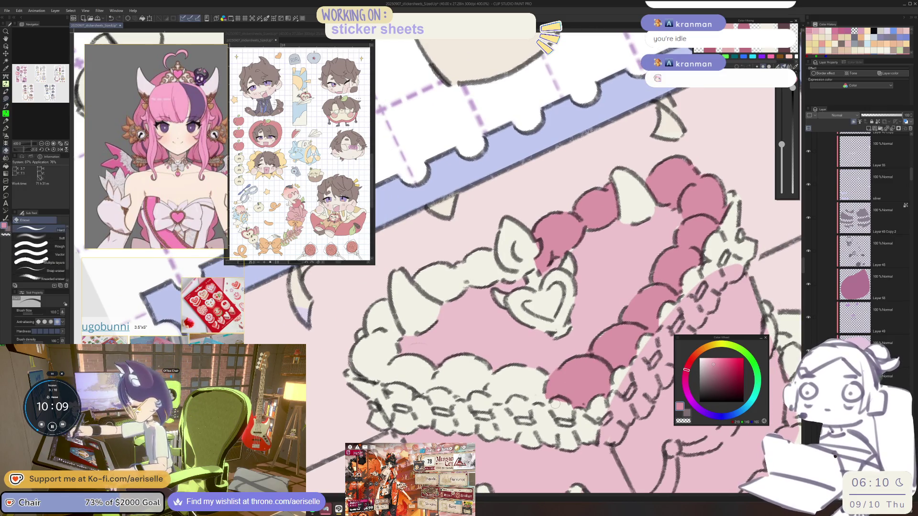
key("u")
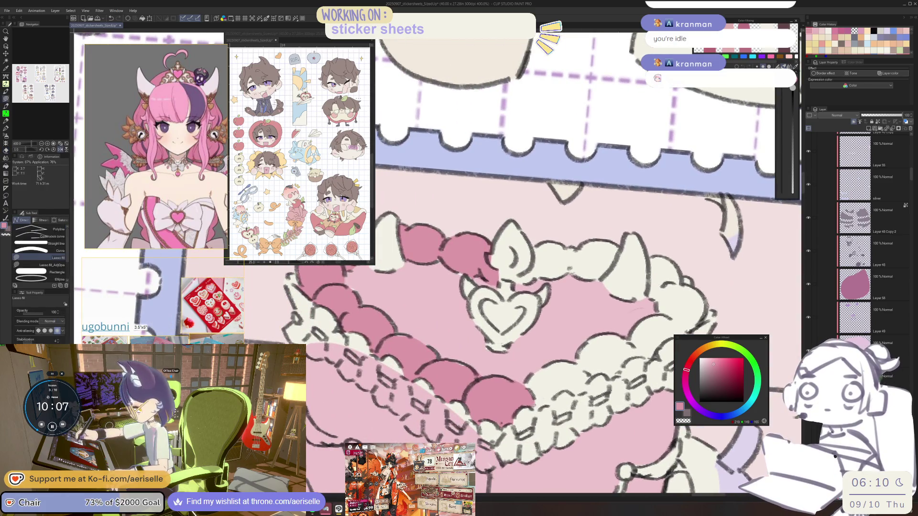
mouse_move(547, 405)
left_mouse_down()
mouse_move(567, 365)
mouse_move(554, 362)
mouse_move(602, 325)
left_mouse_up()
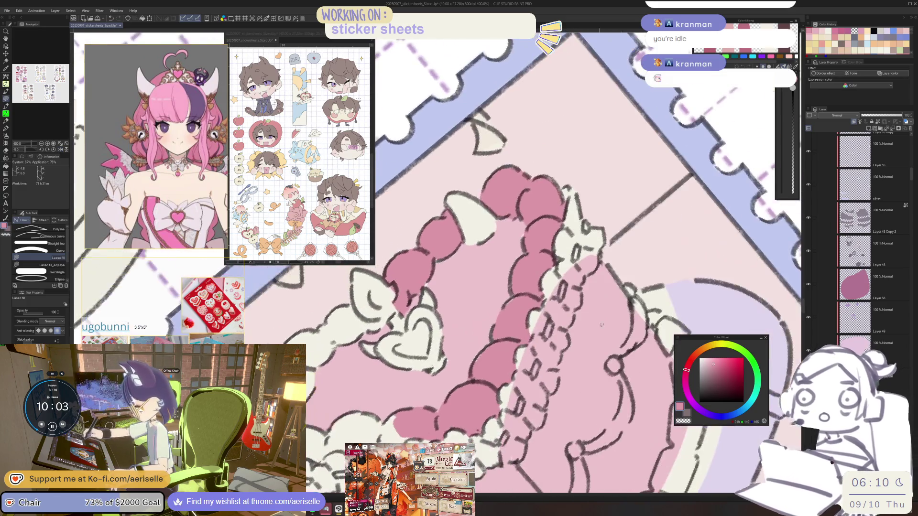
Rotate the canvas and fill the small dollops along the rim's lower front dark pink
left_click_drag(520, 301, 638, 304)
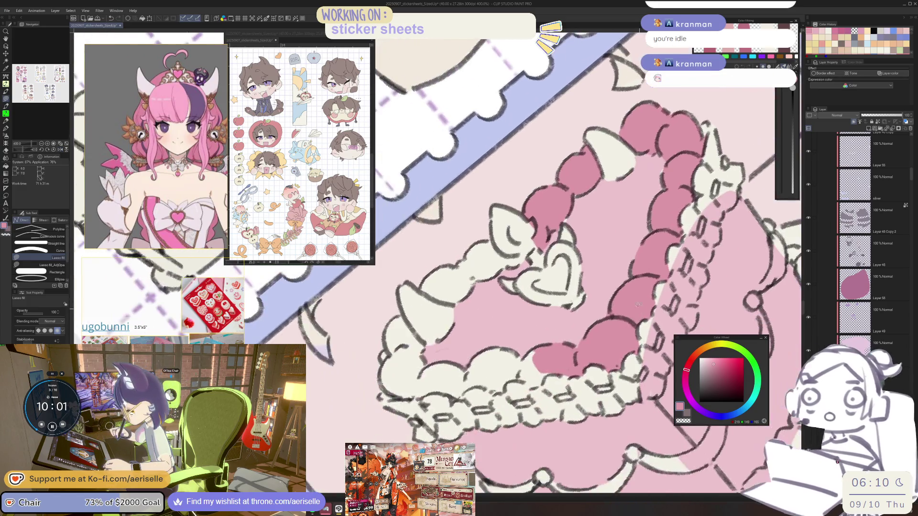
mouse_move(537, 382)
left_mouse_down()
mouse_move(526, 384)
mouse_move(547, 380)
mouse_move(544, 347)
left_mouse_up()
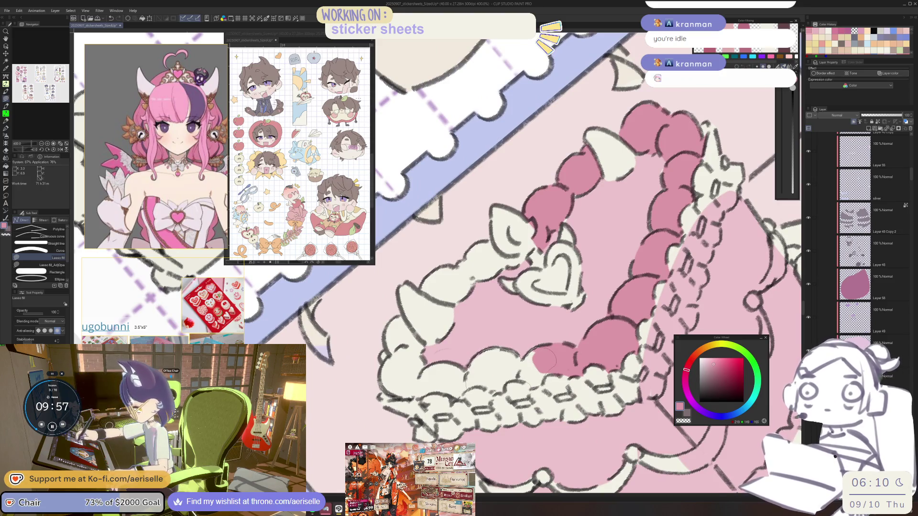
left_click_drag(500, 391, 524, 375)
left_click_drag(507, 377, 543, 395)
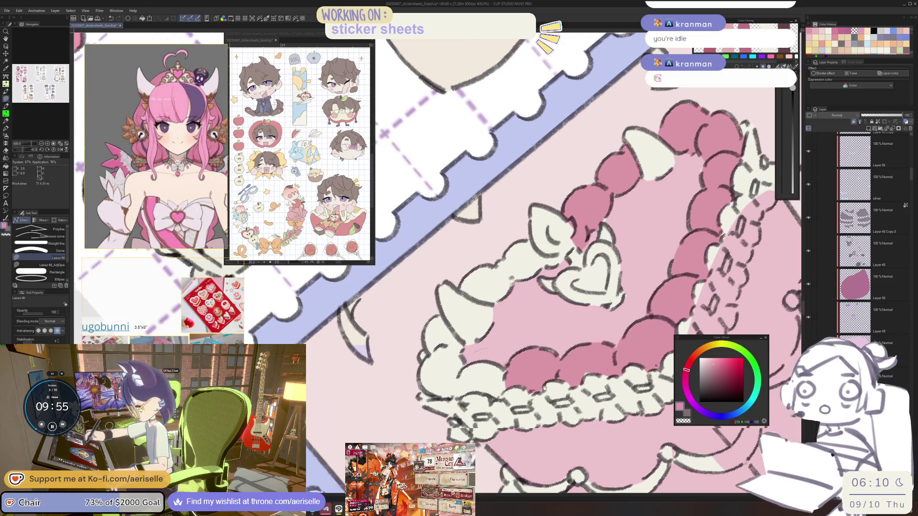
key("minus")
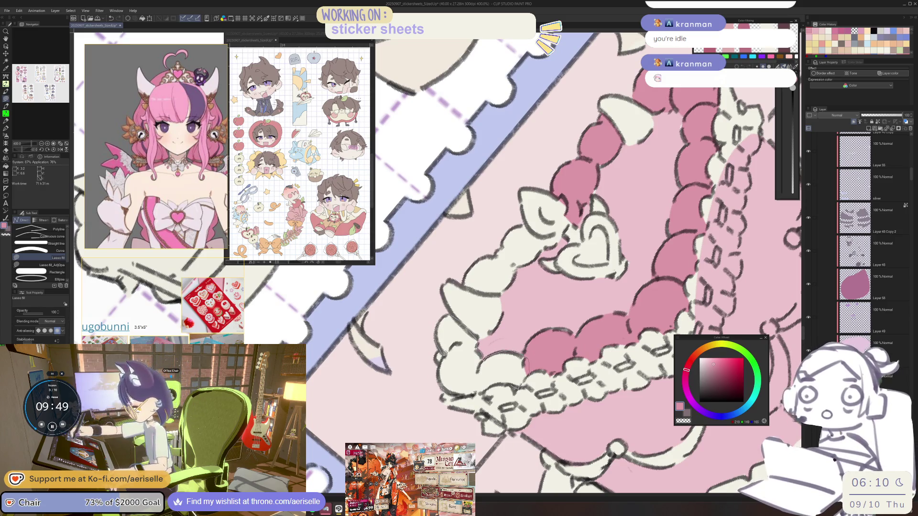
mouse_move(445, 388)
left_mouse_down()
mouse_move(478, 395)
mouse_move(481, 425)
left_mouse_up()
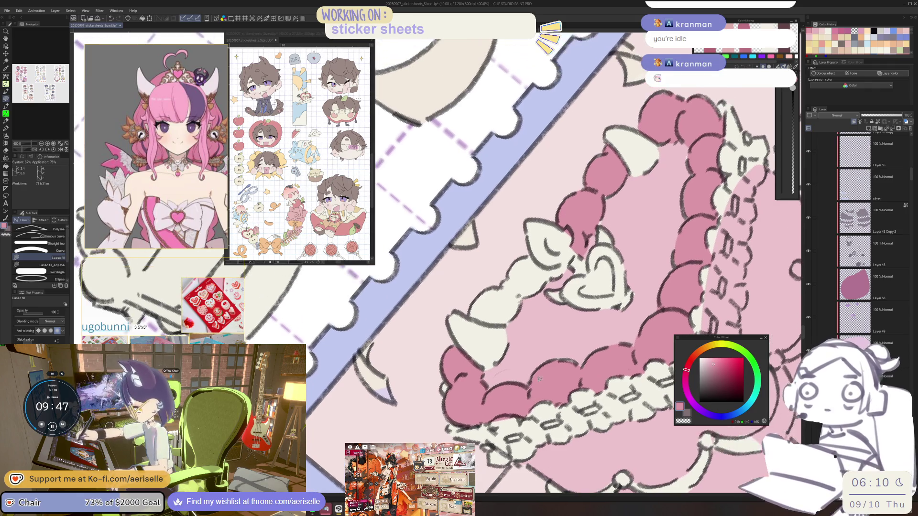
Fill the left-side rim dollops dark pink, then reset the view to show the whole sheet
key("e")
key("minus")
key("u")
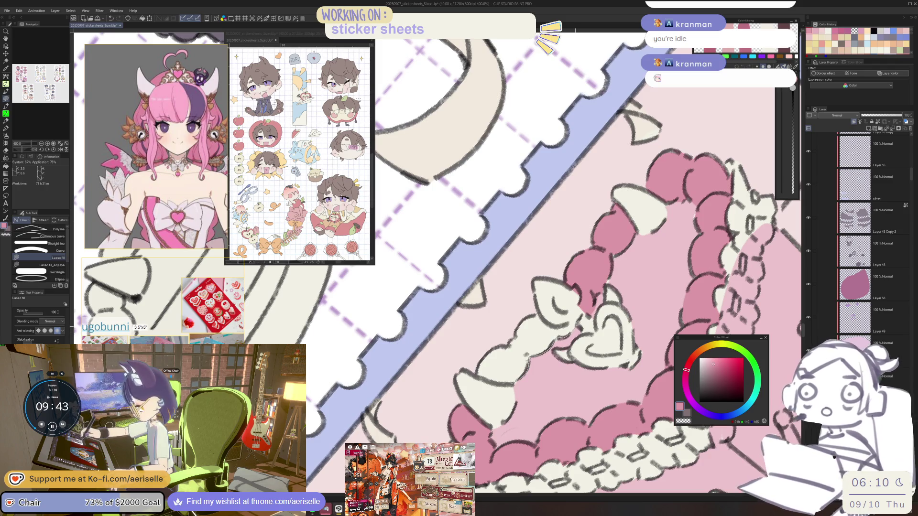
mouse_move(567, 322)
left_mouse_down()
mouse_move(540, 320)
mouse_move(478, 366)
mouse_move(507, 382)
left_mouse_up()
key("ctrl+alt+0")
key("ctrl+minus")
key("asciicircum")
key("asciicircum")
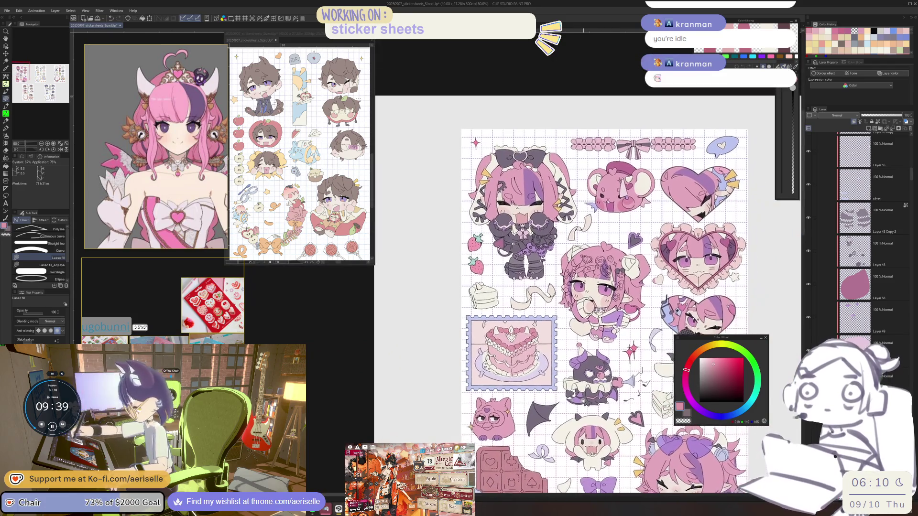
Lasso-fill the scallops along the cake's base and side edge dark pink above the lavender plate
scroll(489, 351, "up", 8)
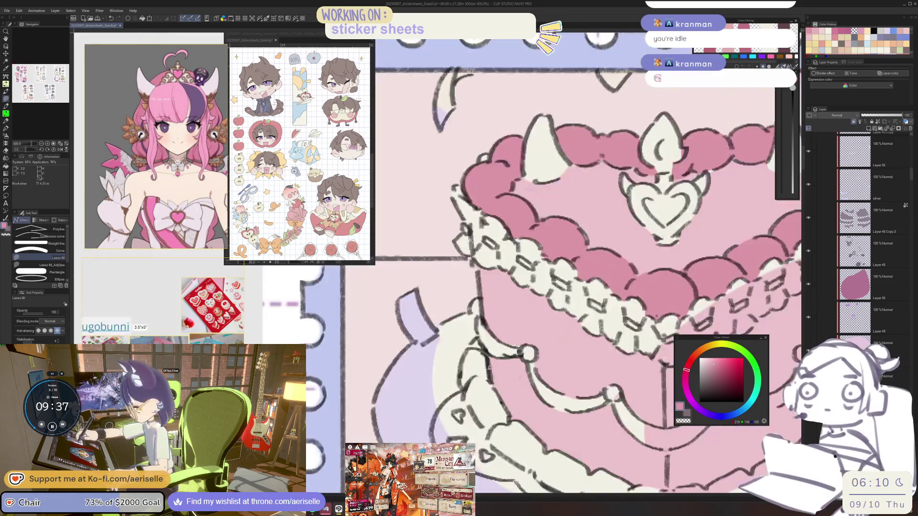
mouse_move(483, 345)
left_mouse_down()
mouse_move(467, 347)
mouse_move(466, 393)
mouse_move(483, 427)
mouse_move(493, 383)
left_mouse_up()
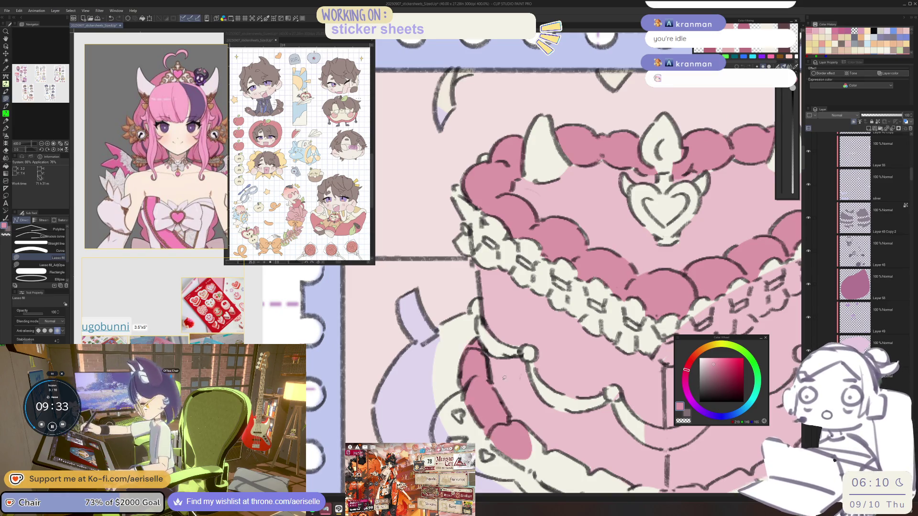
scroll(494, 383, "down", 5)
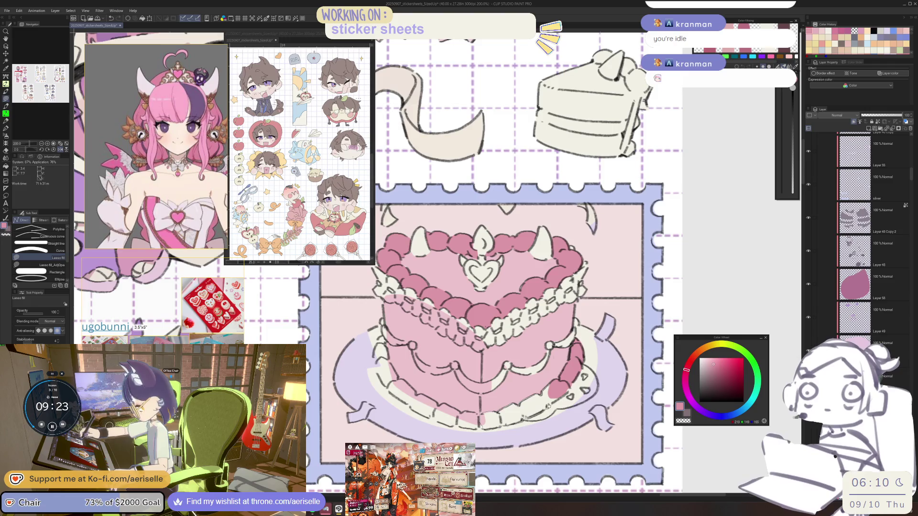
scroll(581, 367, "down", 3)
scroll(521, 394, "up", 5)
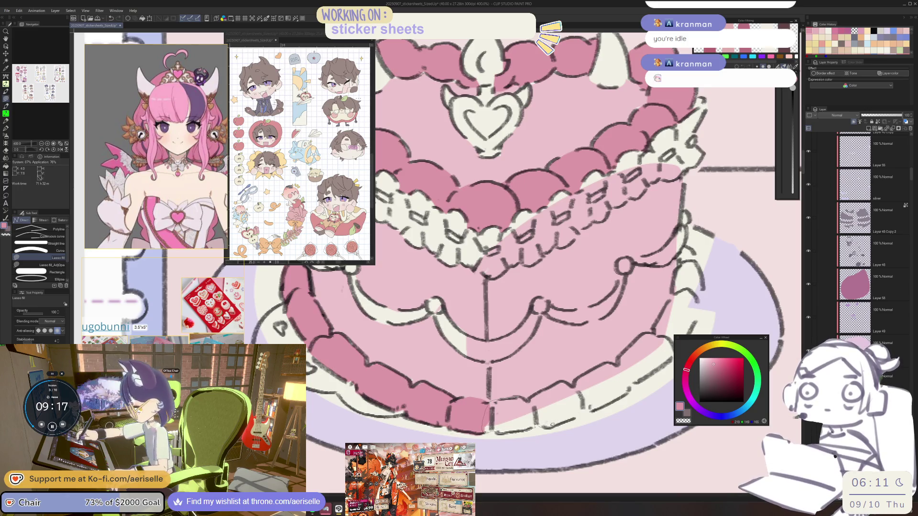
mouse_move(528, 400)
left_mouse_down()
mouse_move(527, 382)
mouse_move(508, 415)
mouse_move(519, 435)
left_mouse_up()
scroll(589, 376, "down", 2)
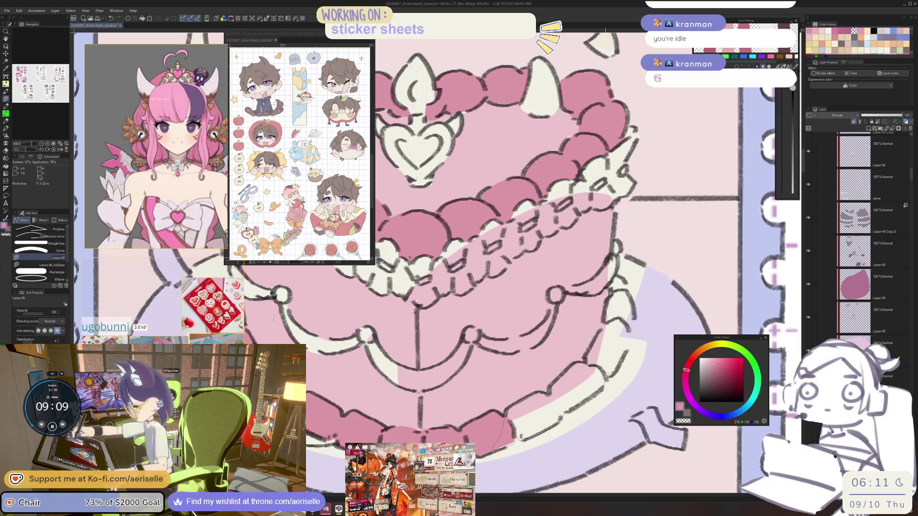
left_click_drag(559, 376, 544, 392)
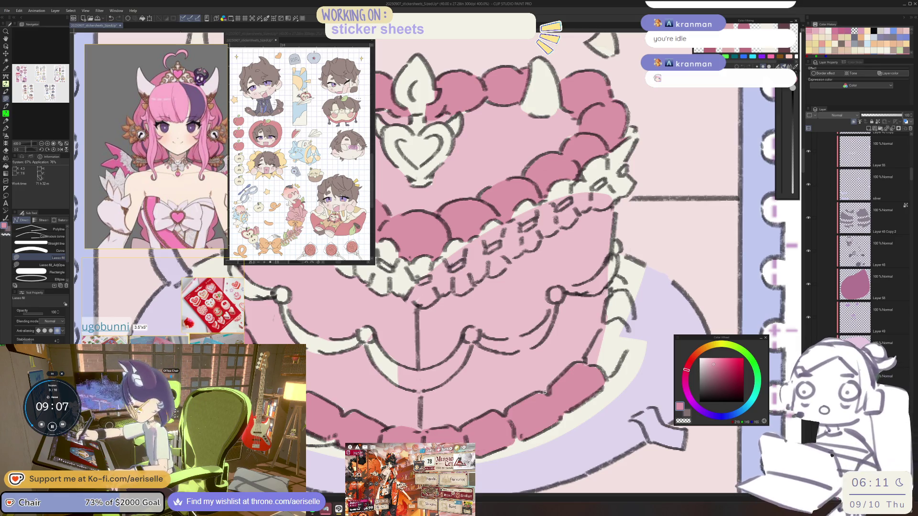
scroll(579, 386, "down", 1)
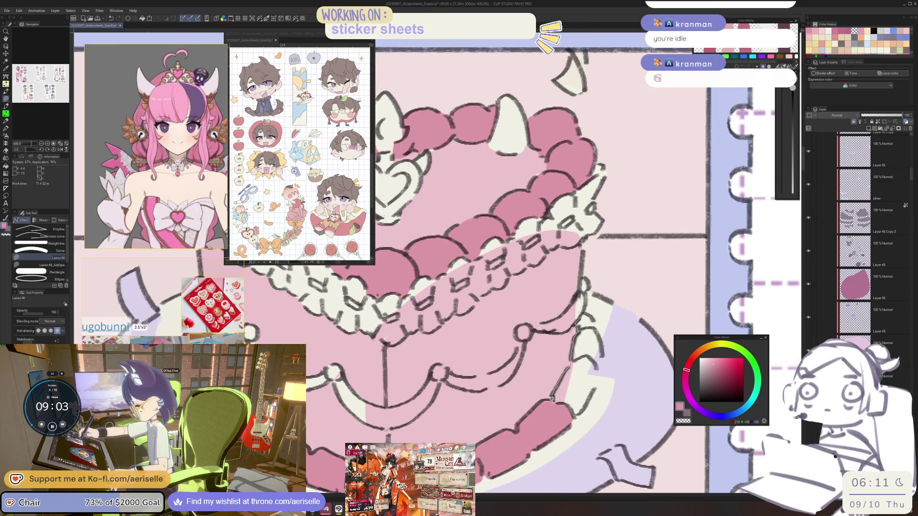
left_click_drag(598, 380, 592, 318)
key("ctrl+alt+0")
left_click_drag(606, 359, 593, 422)
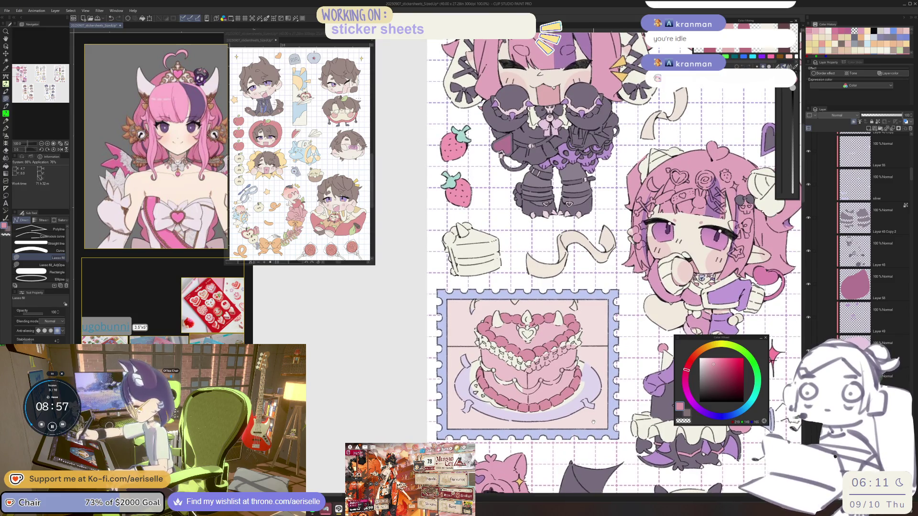
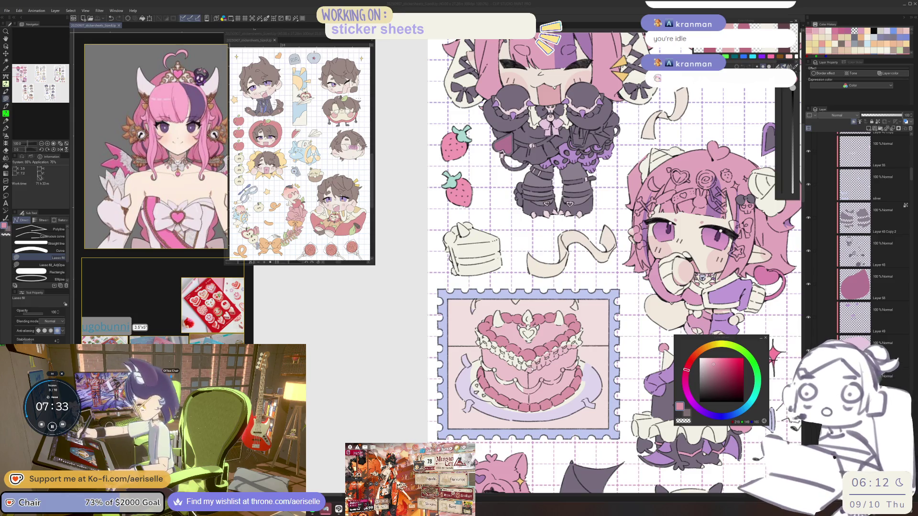
Select the cake's lace layer and sample the light cream colour from the cake
left_click(542, 371)
scroll(542, 371, "up", 5)
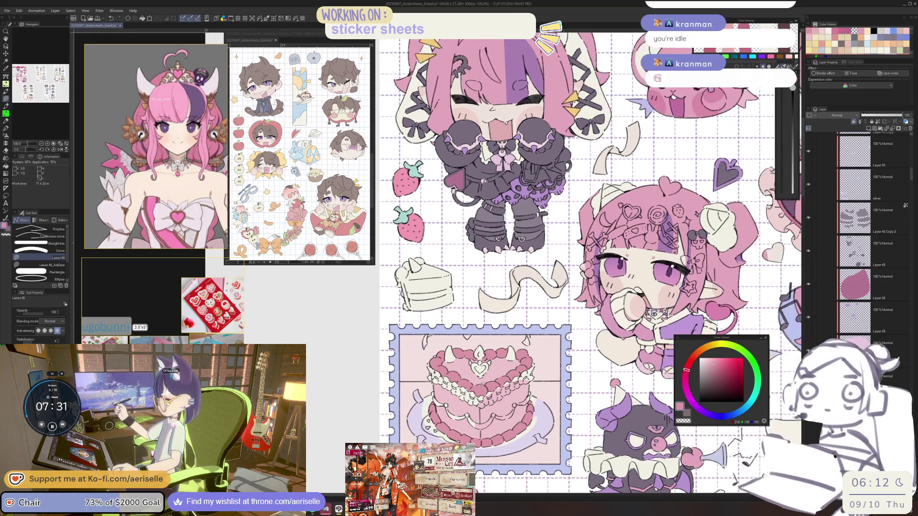
key("o")
left_click(469, 393)
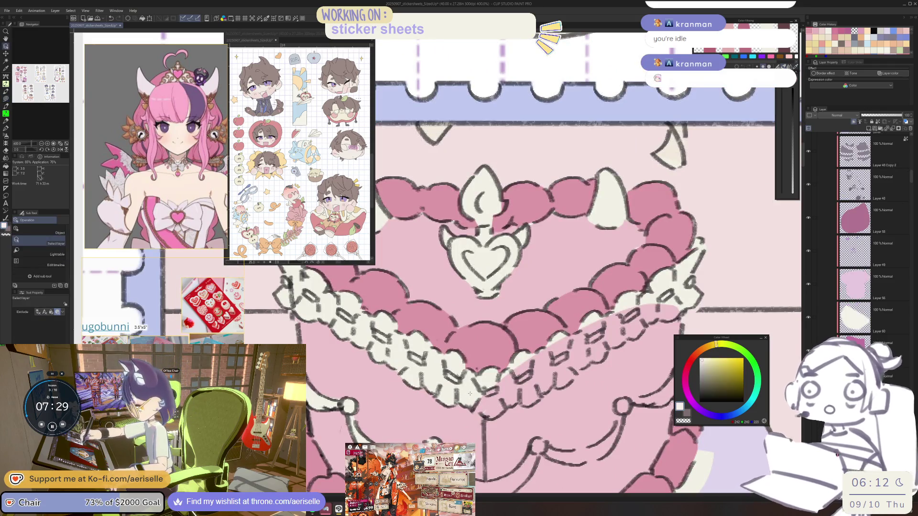
left_click_drag(469, 394, 454, 395)
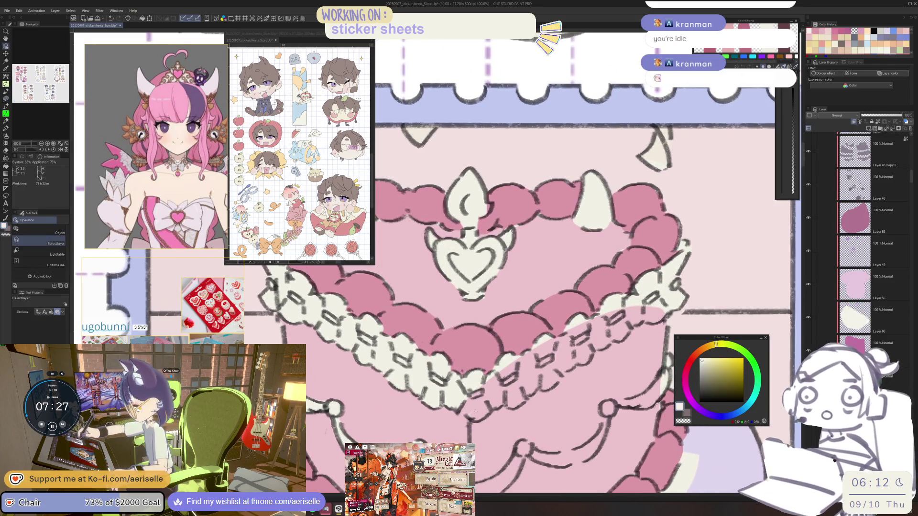
left_click(709, 278, "alt")
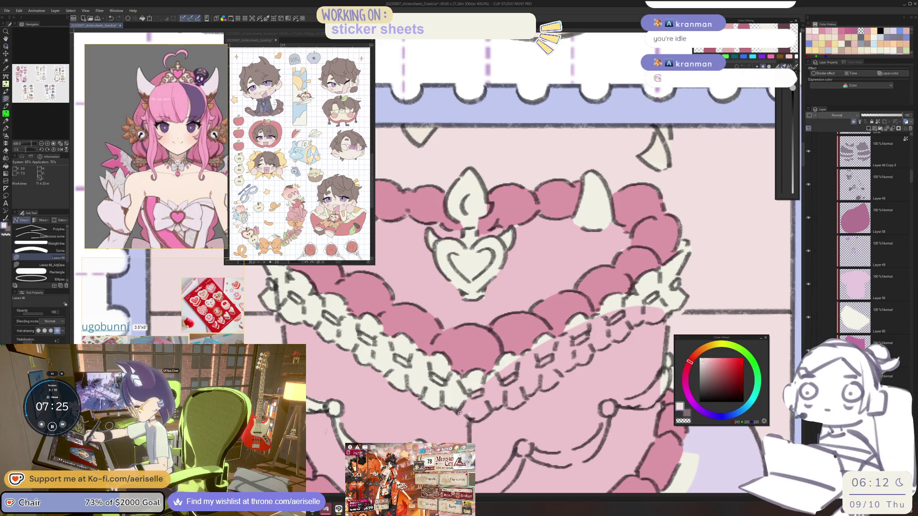
left_click_drag(482, 421, 451, 430)
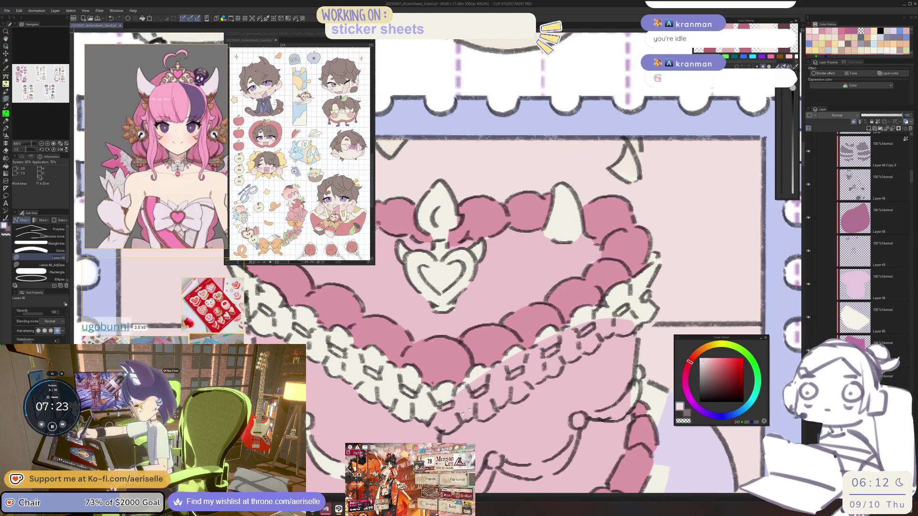
key("ctrl+minus")
key("ctrl+minus")
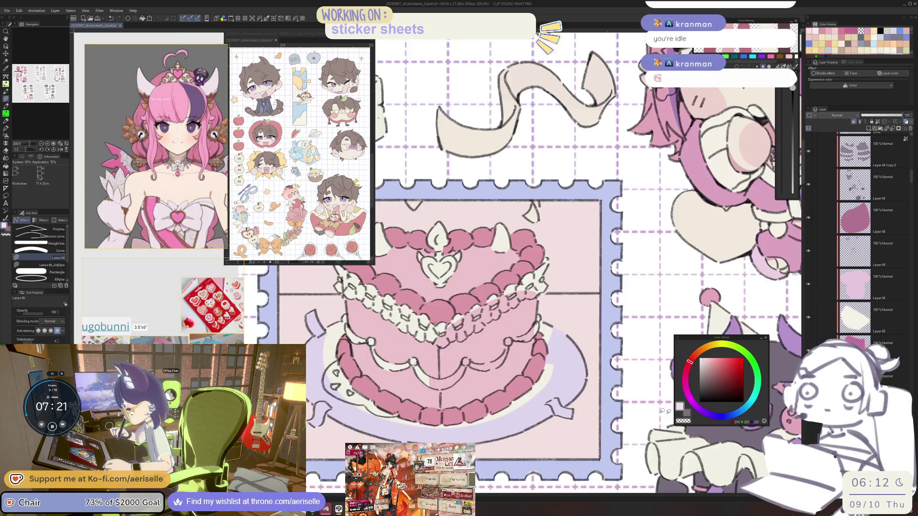
mouse_move(454, 389)
left_mouse_down()
mouse_move(507, 427)
mouse_move(507, 454)
left_mouse_up()
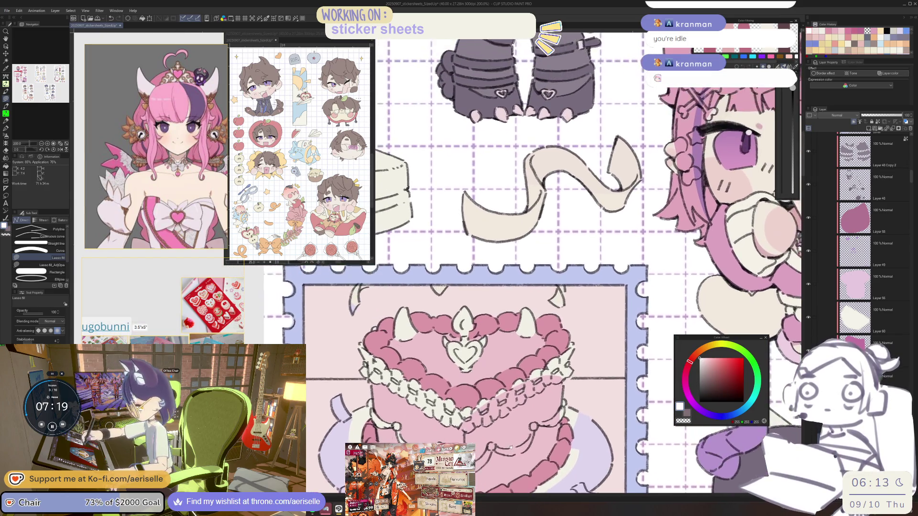
Lasso-fill a loop over the cake's lace trim with cream
scroll(460, 423, "up", 2)
key("alt")
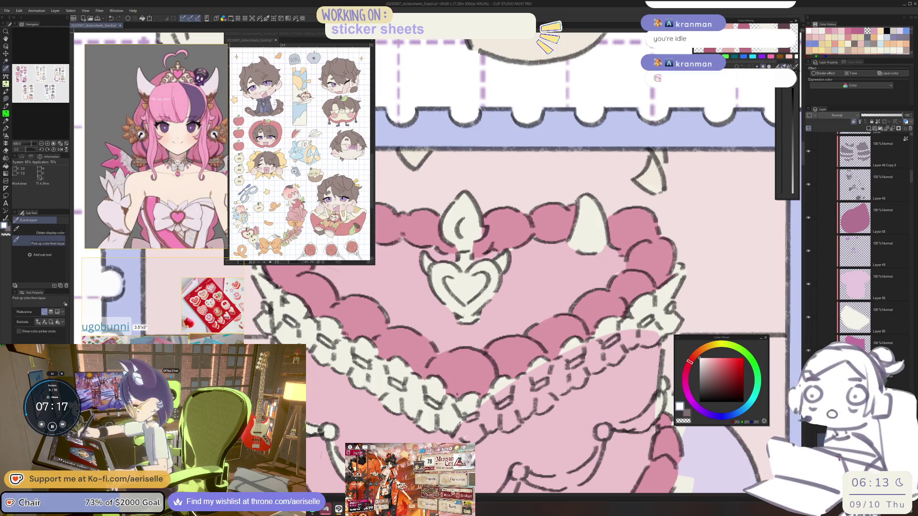
key("ctrl+shift")
key("e")
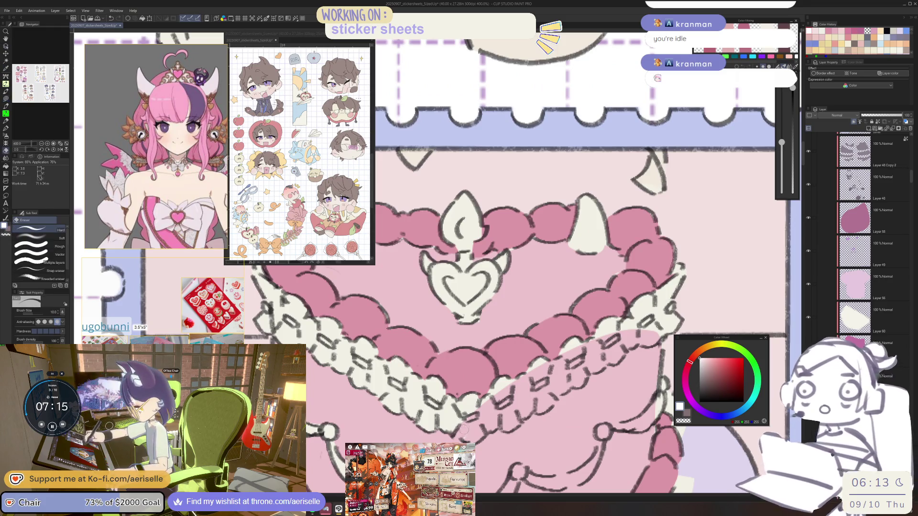
key("bracketleft")
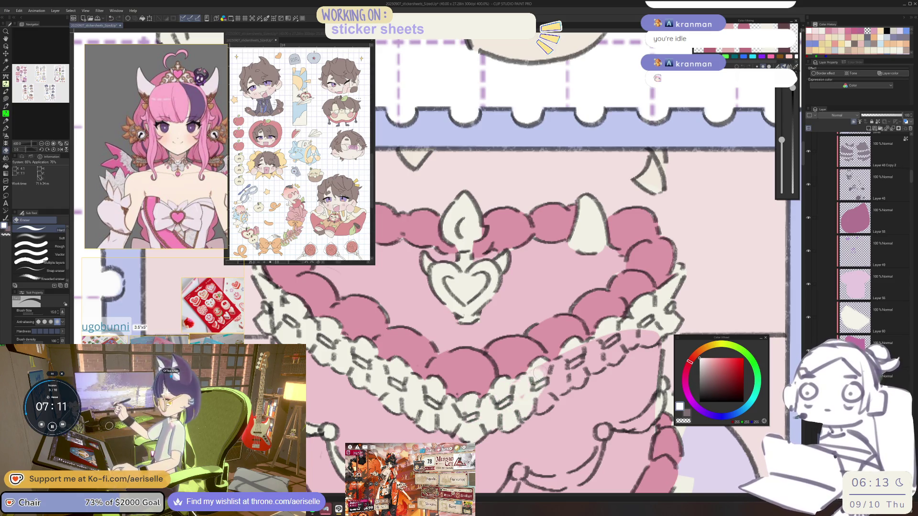
mouse_move(548, 394)
left_mouse_down()
mouse_move(484, 372)
mouse_move(484, 391)
left_mouse_up()
key("u")
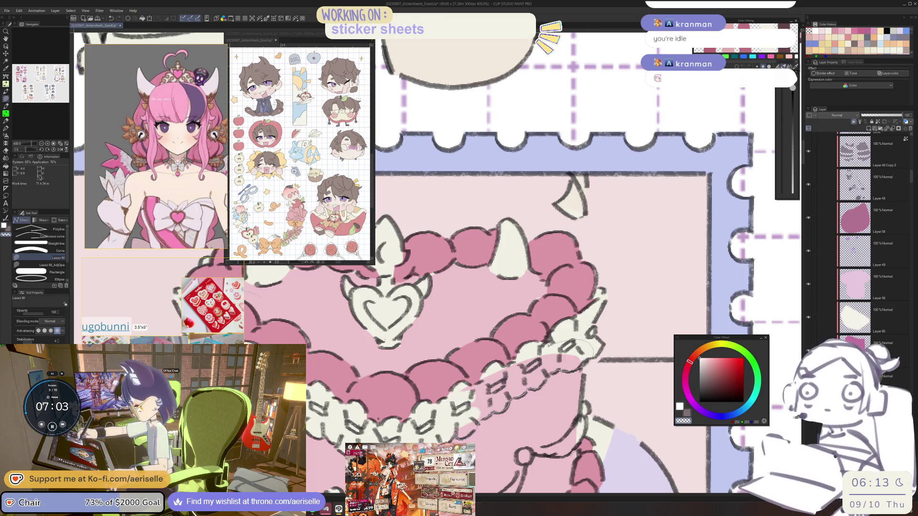
left_click_drag(447, 404, 450, 402)
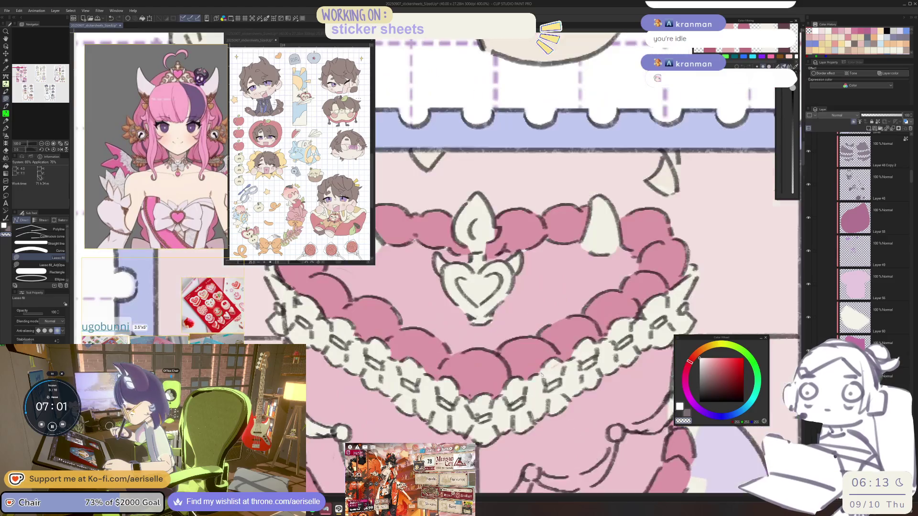
scroll(531, 387, "down", 5)
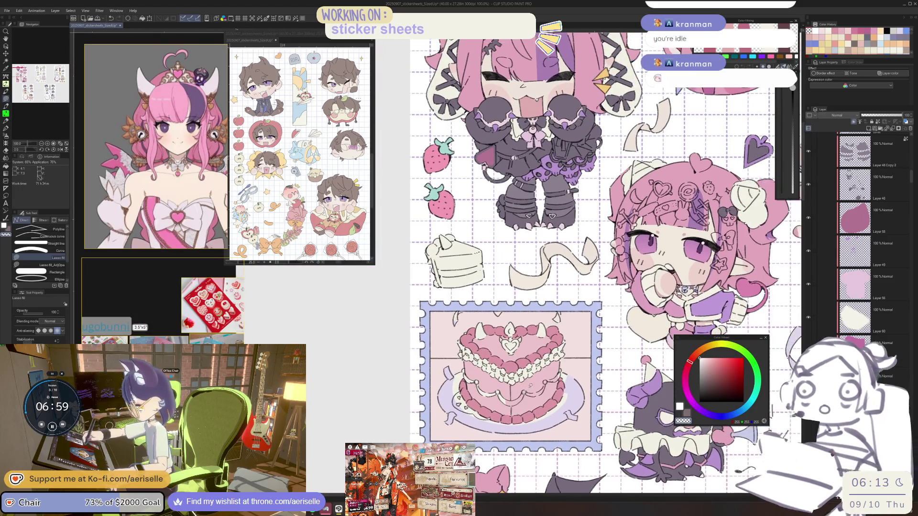
scroll(531, 386, "up", 1)
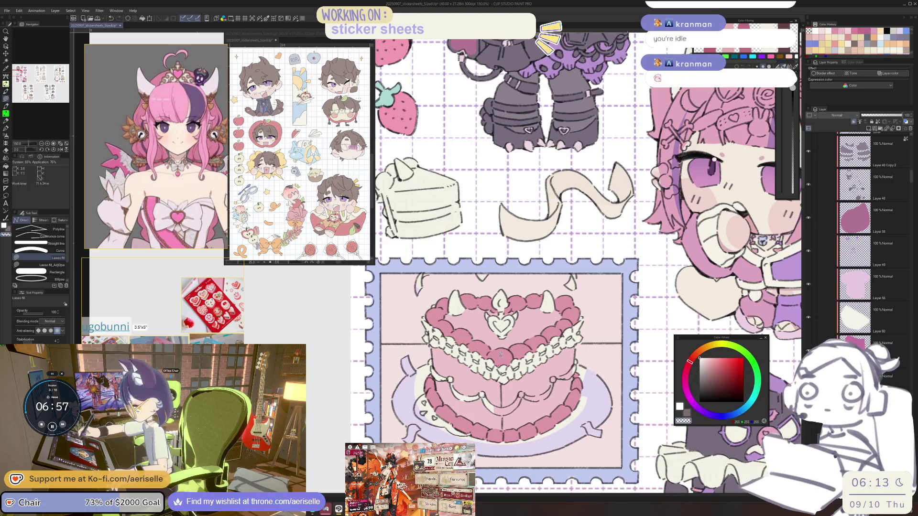
scroll(501, 355, "up", 4)
key("o")
scroll(510, 372, "down", 4)
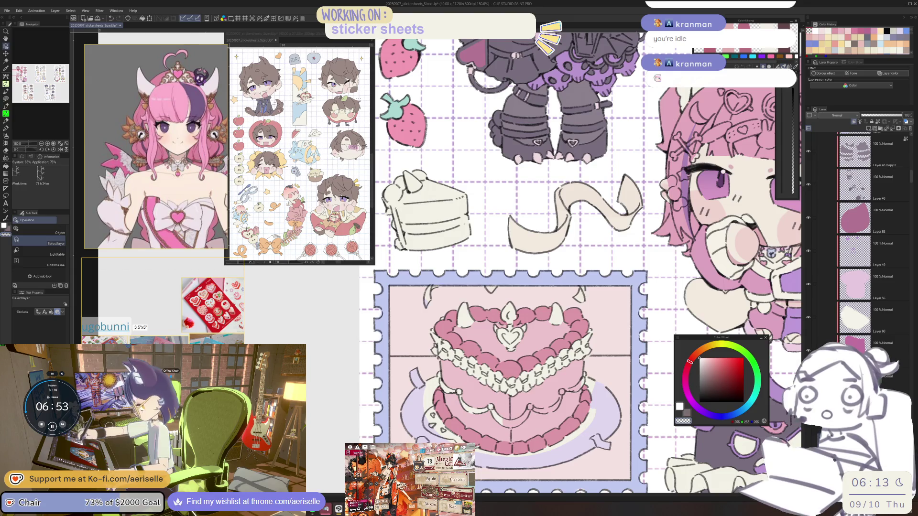
Choose a light lavender and fill the first gap in the lace trim
left_click(707, 414)
left_click(711, 363)
scroll(516, 369, "up", 4)
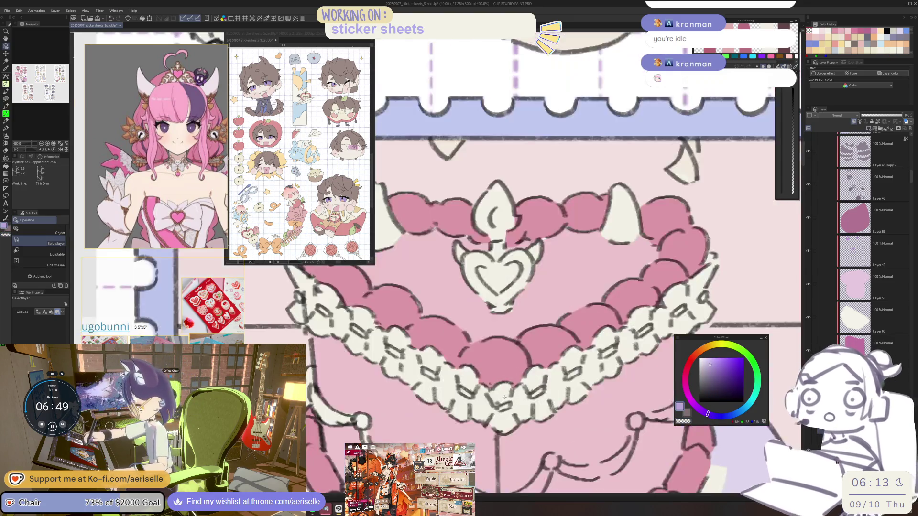
key("u")
left_click_drag(530, 396, 544, 388)
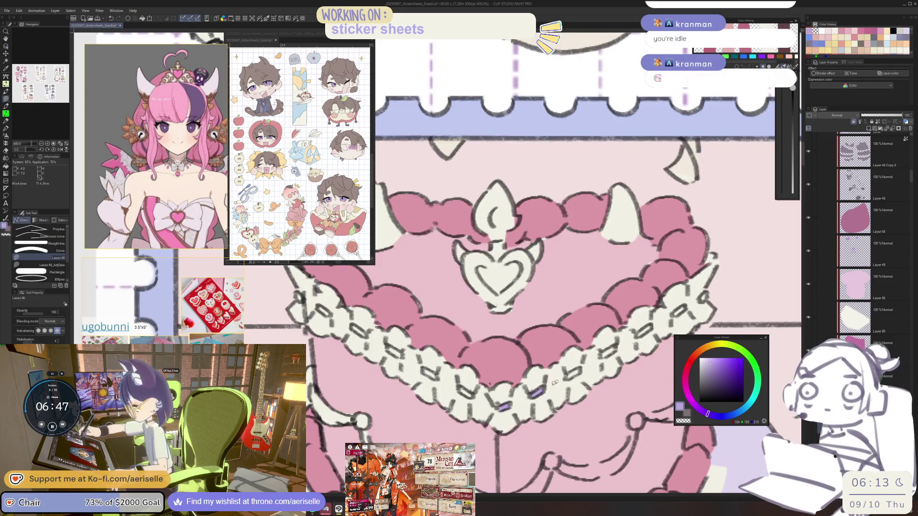
Switch to a greyer lavender and fill the remaining four lace gaps along the trim
left_click(506, 401, "alt")
key("g")
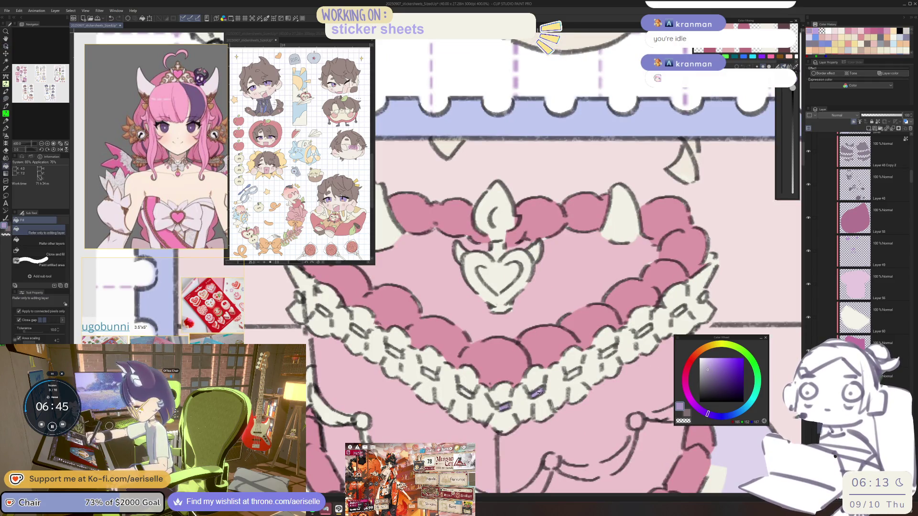
key("u")
mouse_move(583, 370)
left_mouse_down()
mouse_move(538, 389)
mouse_move(581, 359)
mouse_move(614, 351)
left_mouse_up()
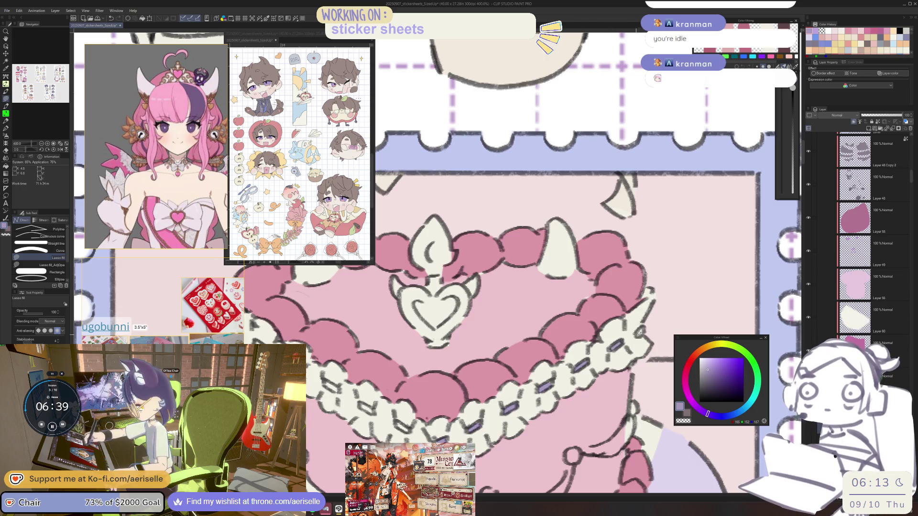
left_click_drag(413, 395, 449, 376)
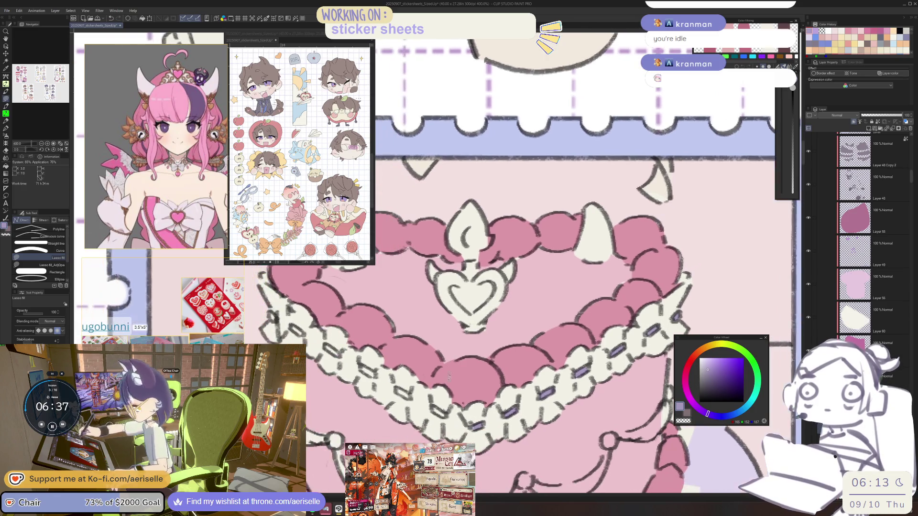
scroll(455, 397, "right", 3)
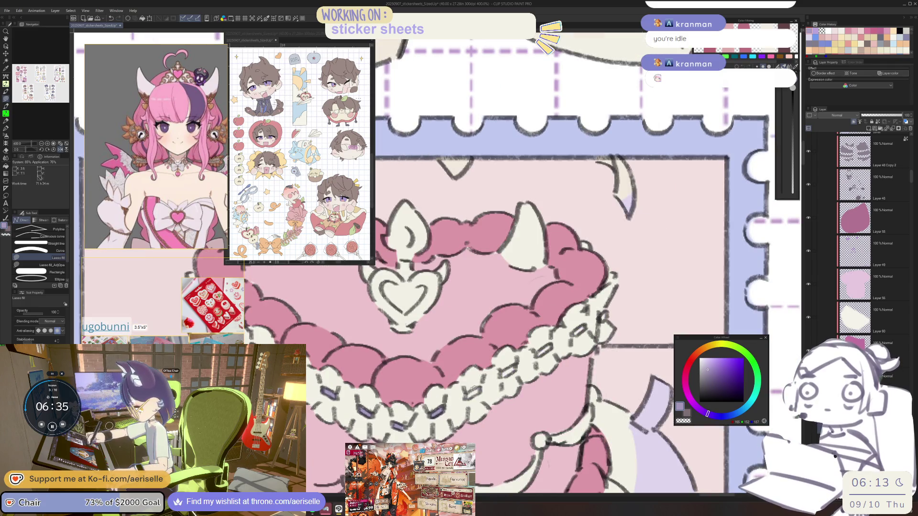
left_click_drag(465, 387, 480, 399)
left_click_drag(520, 362, 503, 377)
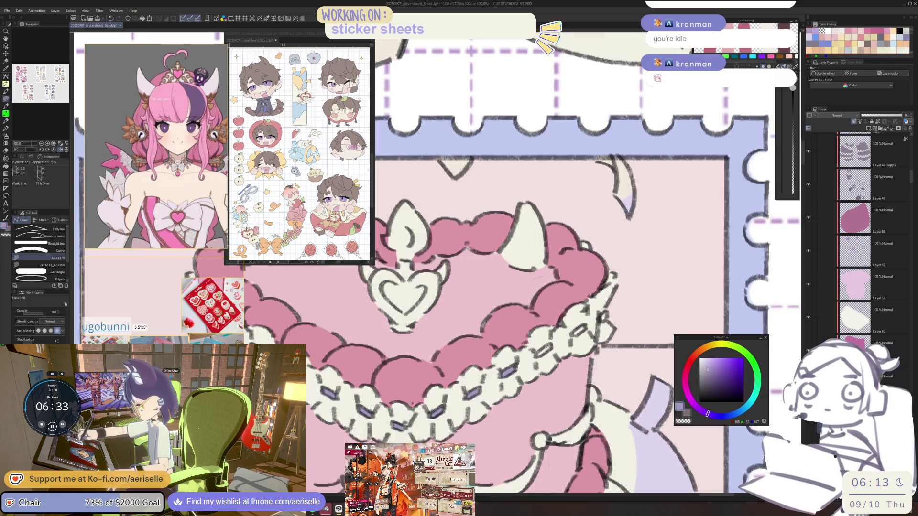
left_click_drag(550, 347, 537, 358)
mouse_move(583, 323)
left_mouse_down()
mouse_move(573, 332)
mouse_move(591, 326)
left_mouse_up()
scroll(604, 318, "down", 5)
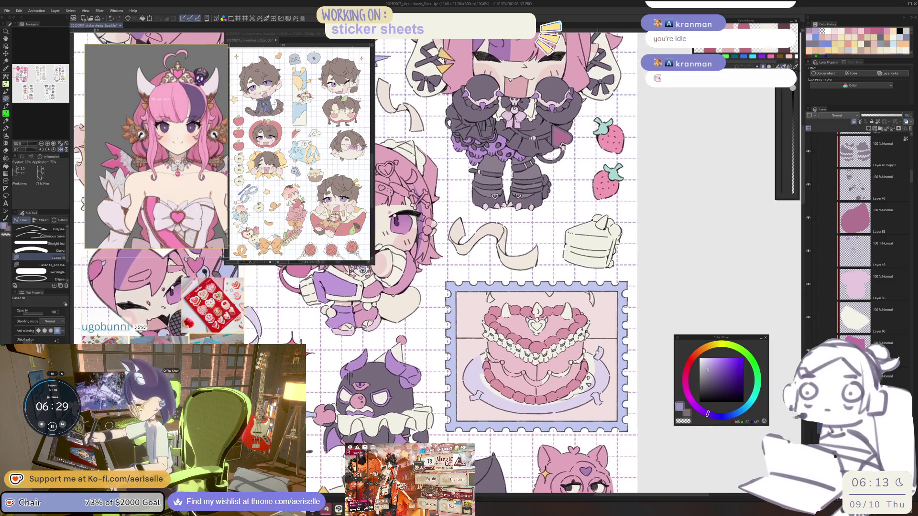
scroll(531, 344, "up", 2)
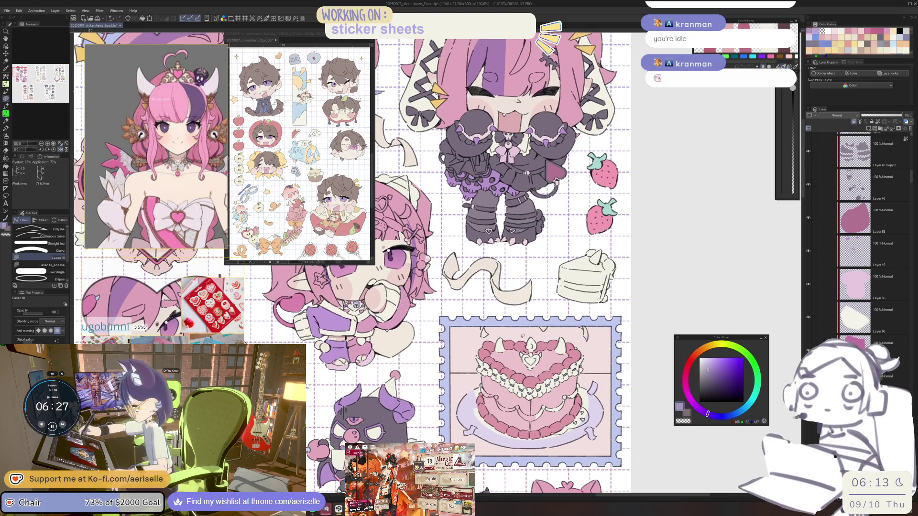
scroll(535, 357, "up", 2)
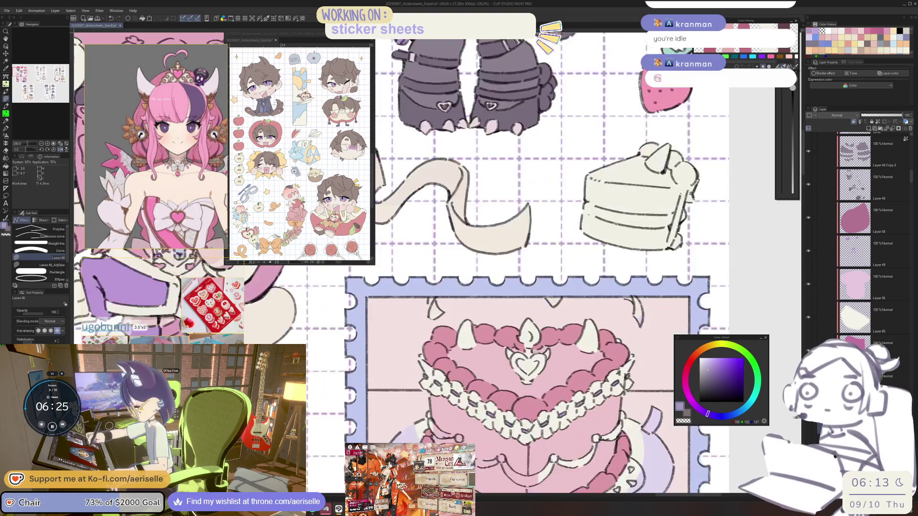
key("o")
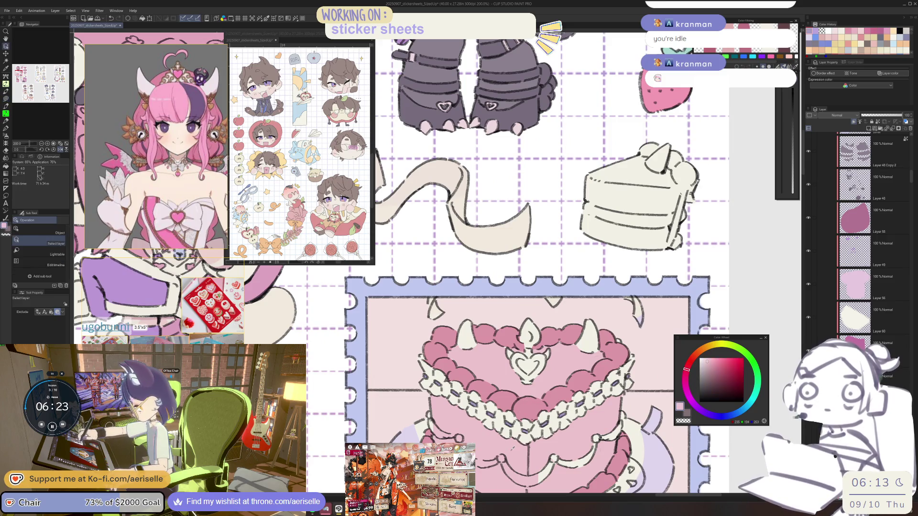
scroll(531, 369, "up", 2)
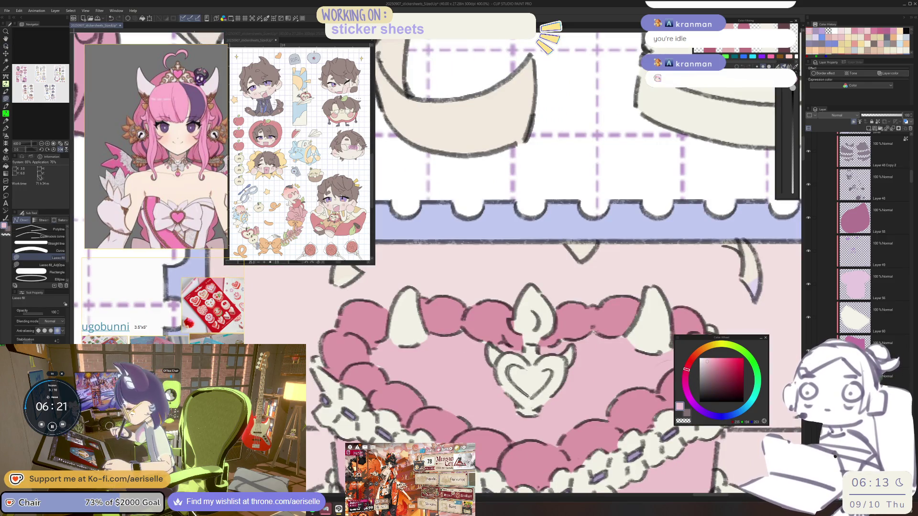
scroll(531, 371, "down", 4)
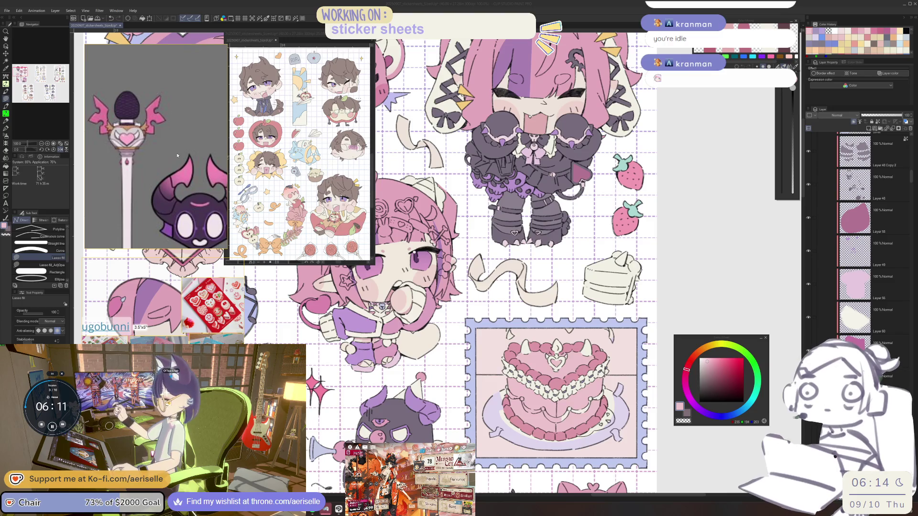
left_click(563, 365)
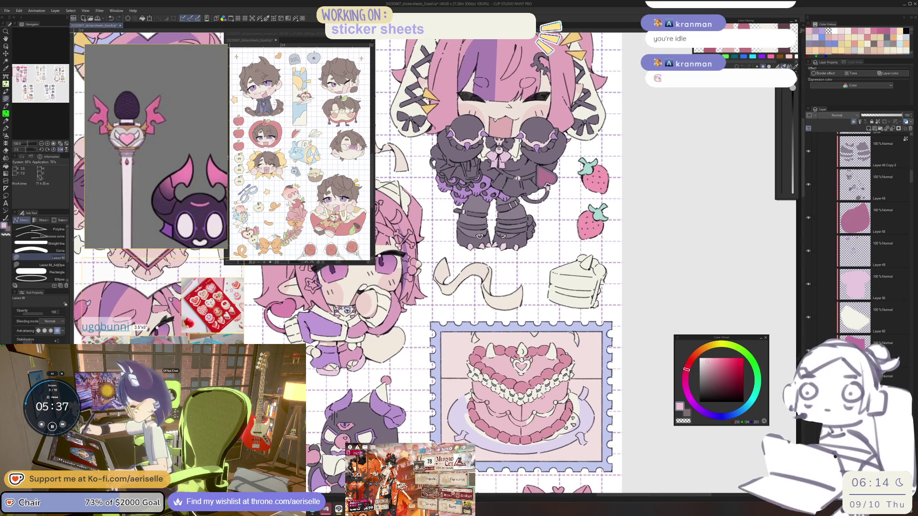
Switch to the eraser and save the sticker sheet
scroll(555, 392, "up", 5)
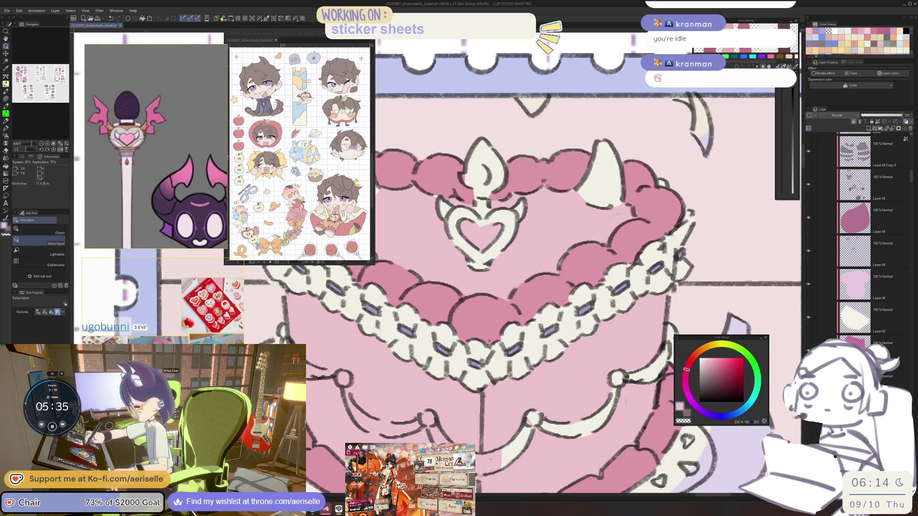
key("e")
scroll(544, 403, "down", 1)
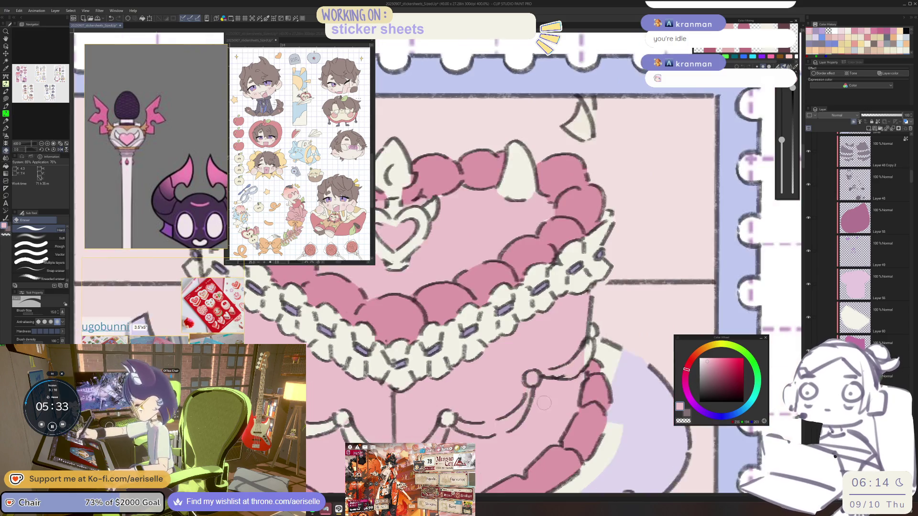
key("ctrl+s")
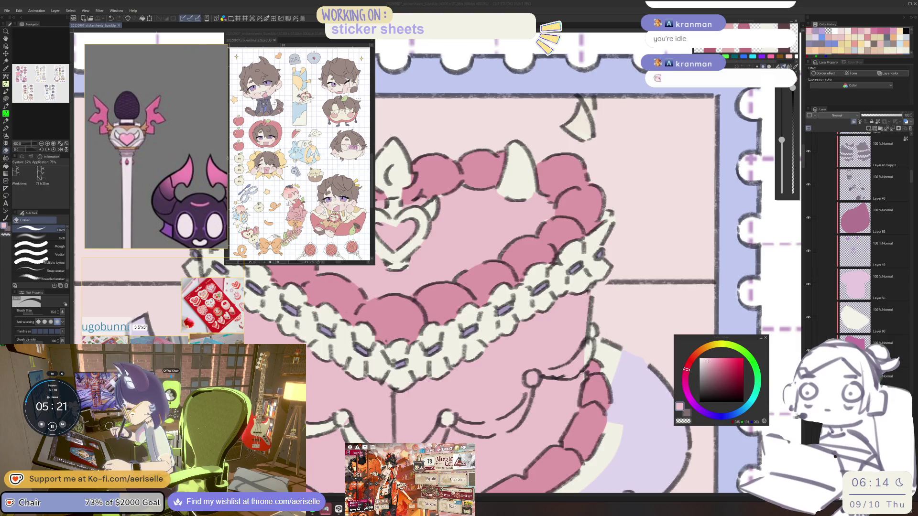
Erase stray strokes along the cake's lower-left outline, rotating the view to reach it
mouse_move(534, 379)
left_mouse_down()
mouse_move(573, 371)
mouse_move(327, 371)
left_mouse_up()
key("bracketleft")
left_click_drag(333, 404, 405, 432)
key("bracketright")
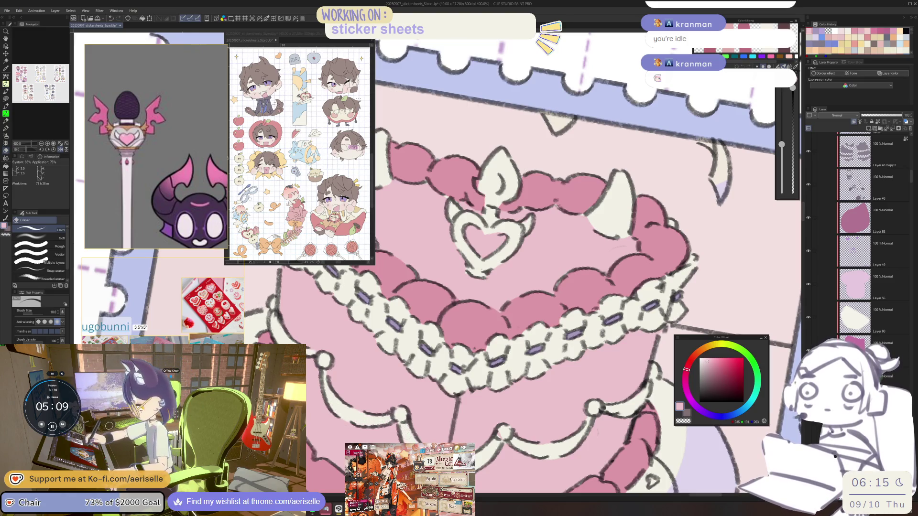
key("asciicircum")
mouse_move(323, 426)
left_mouse_down()
mouse_move(337, 448)
mouse_move(334, 425)
left_mouse_up()
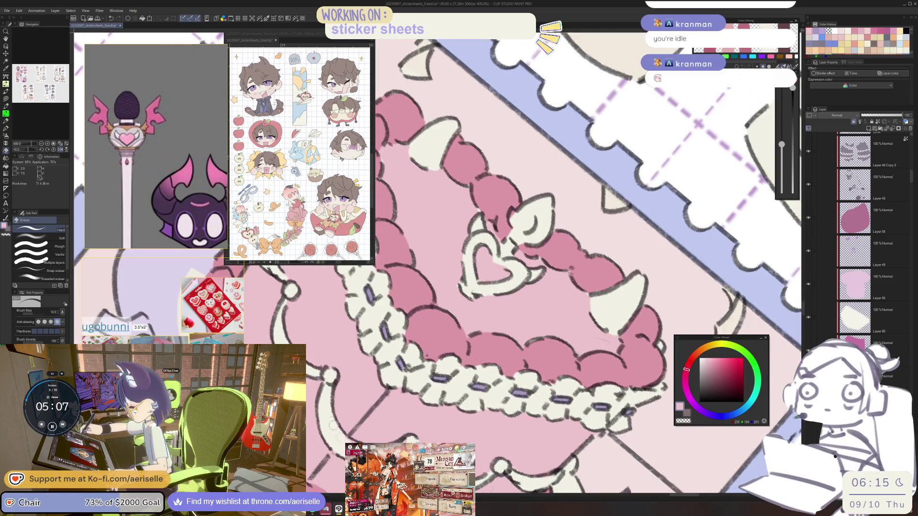
key("minus")
key("minus")
key("minus")
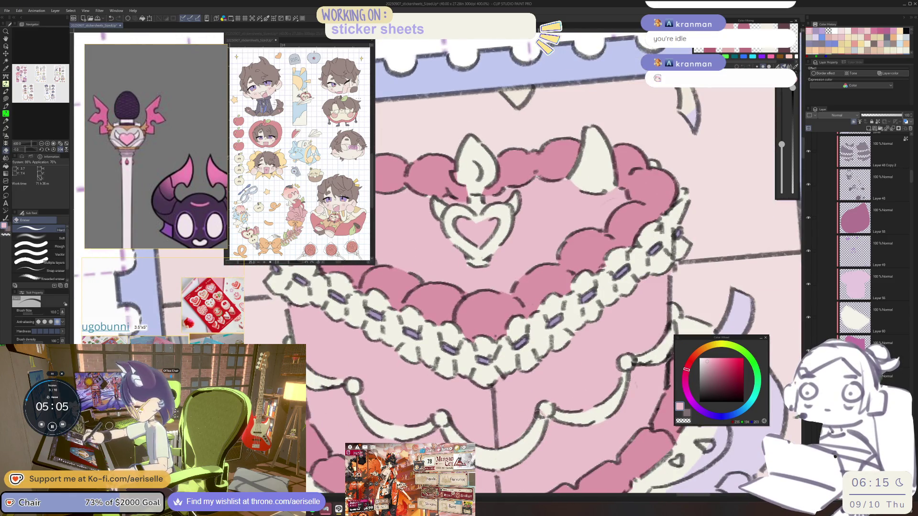
key("ctrl+minus")
key("ctrl+minus")
key("ctrl+minus")
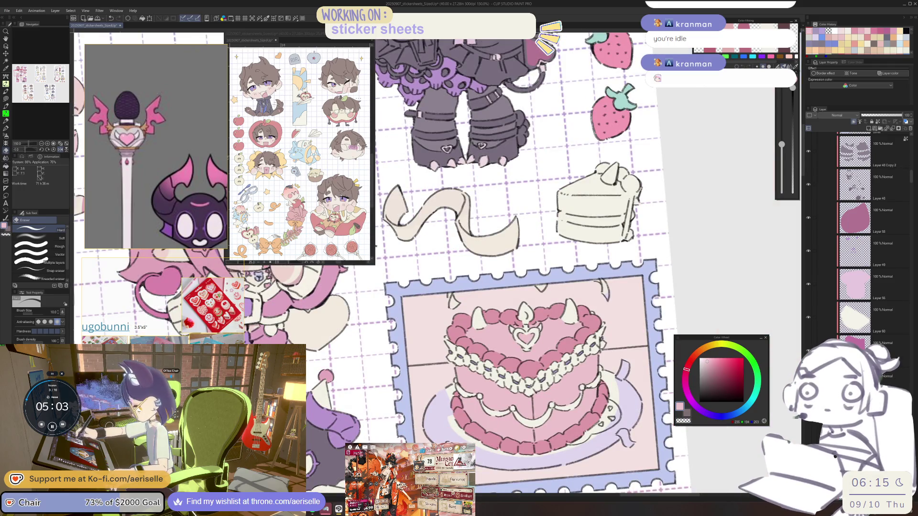
key("asciicircum")
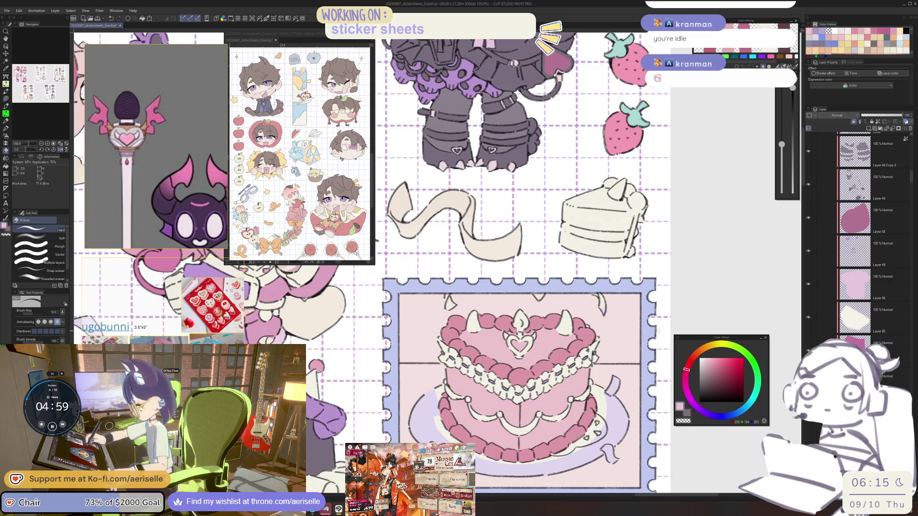
Fill the small white bead on the cake with dark pink
key("o")
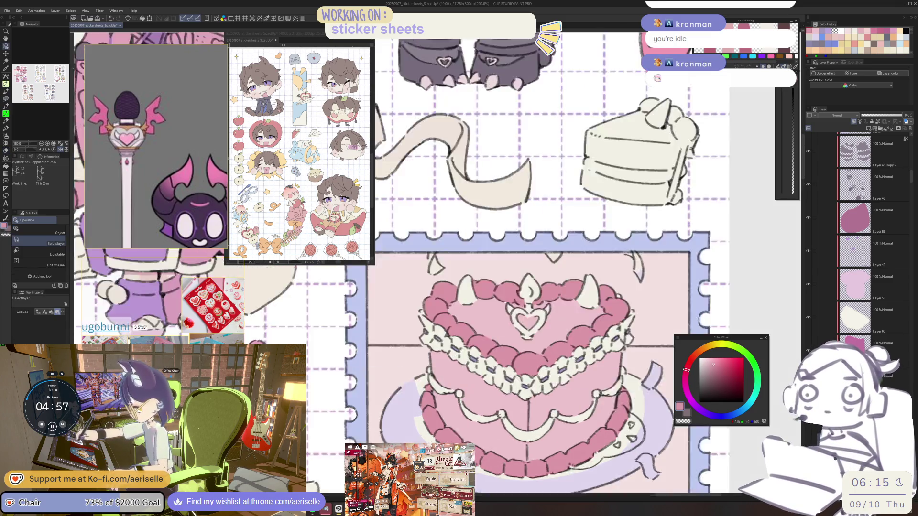
scroll(508, 407, "up", 5)
key("u")
left_click_drag(503, 410, 503, 414)
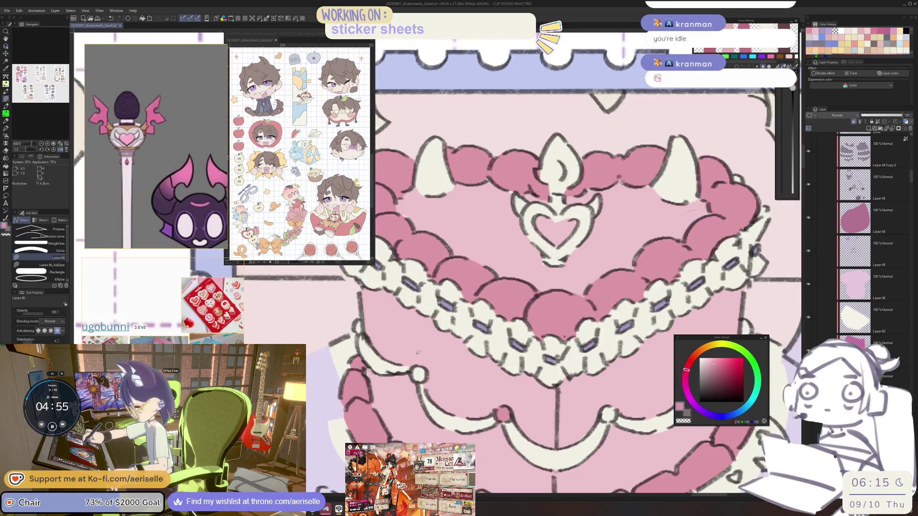
Zoom around the cake's heart tip, then pan to bring the hidden chibi sticker into view
scroll(416, 373, "down", 4)
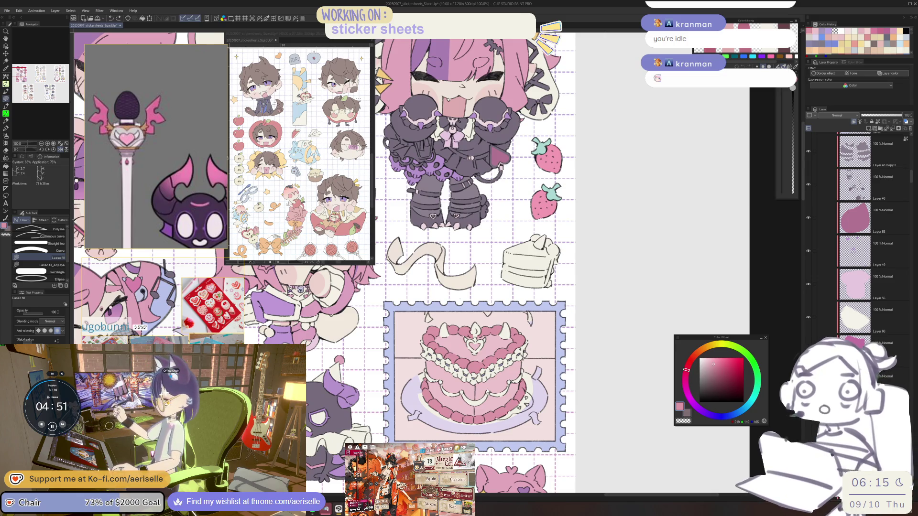
scroll(210, 115, "down", 5)
scroll(210, 116, "down", 2)
scroll(203, 184, "down", 2)
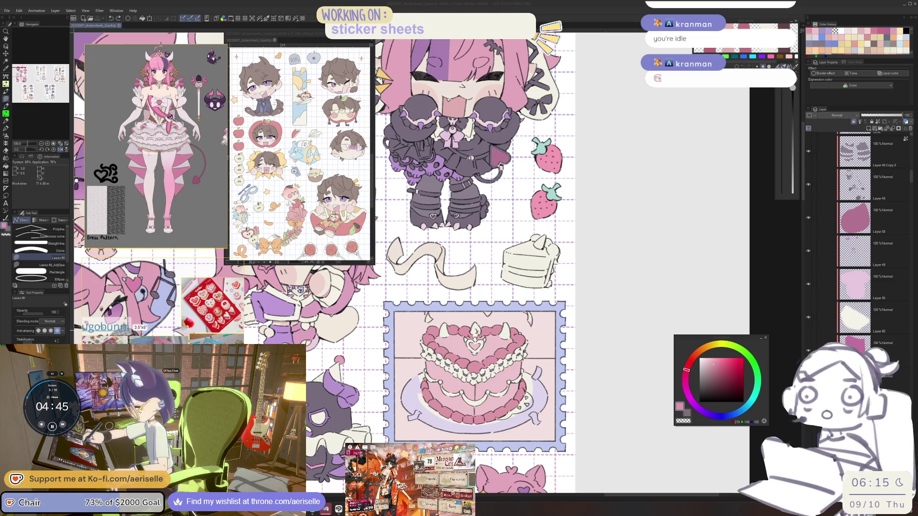
scroll(459, 345, "up", 5)
key("e")
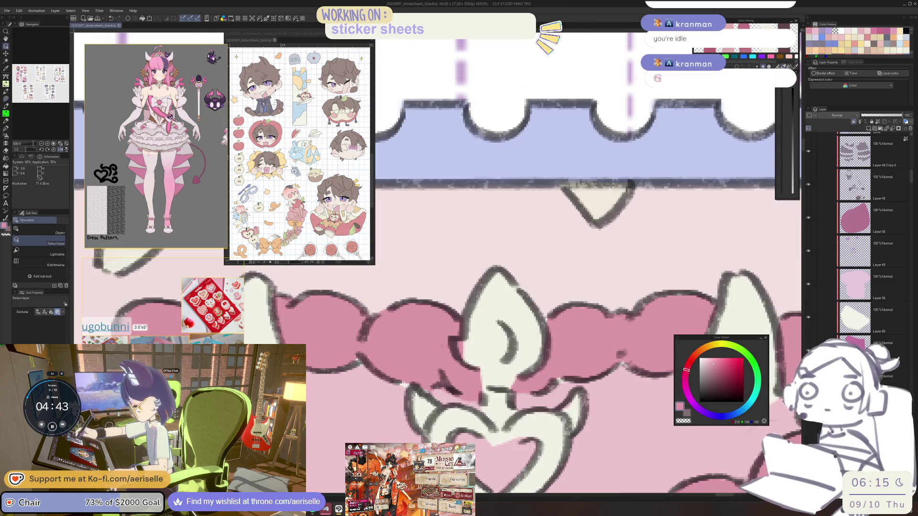
scroll(459, 344, "down", 5)
left_click_drag(526, 268, 584, 242)
Show the whole pink sticker sheet in the reference view and zoom in on the chibi sticker
left_click(300, 153)
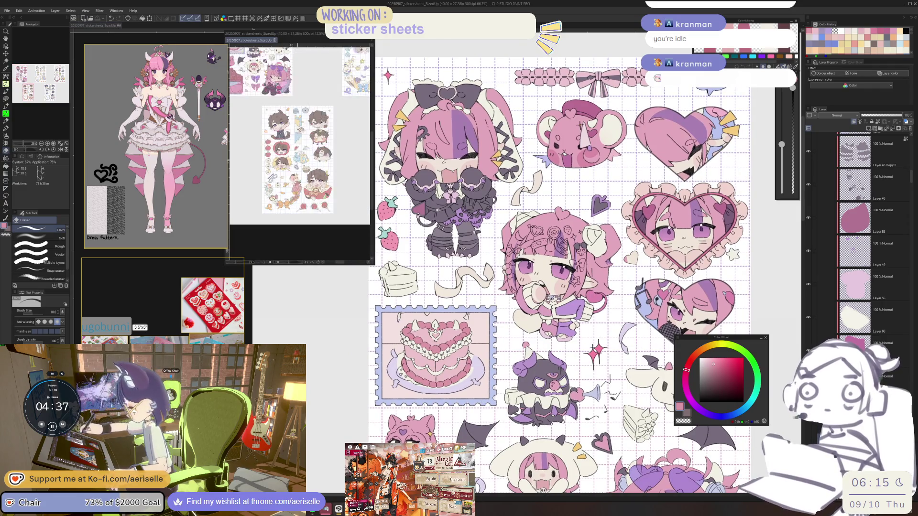
key("ctrl+minus")
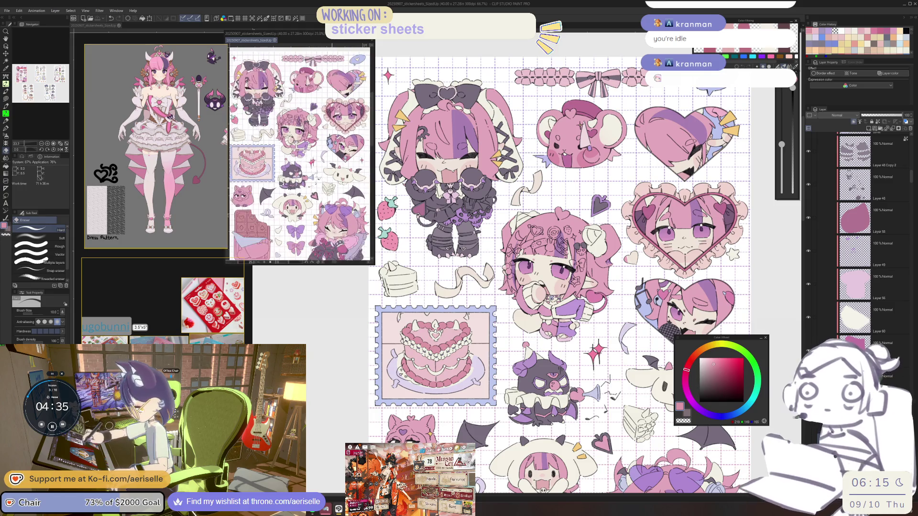
scroll(300, 152, "down", 2)
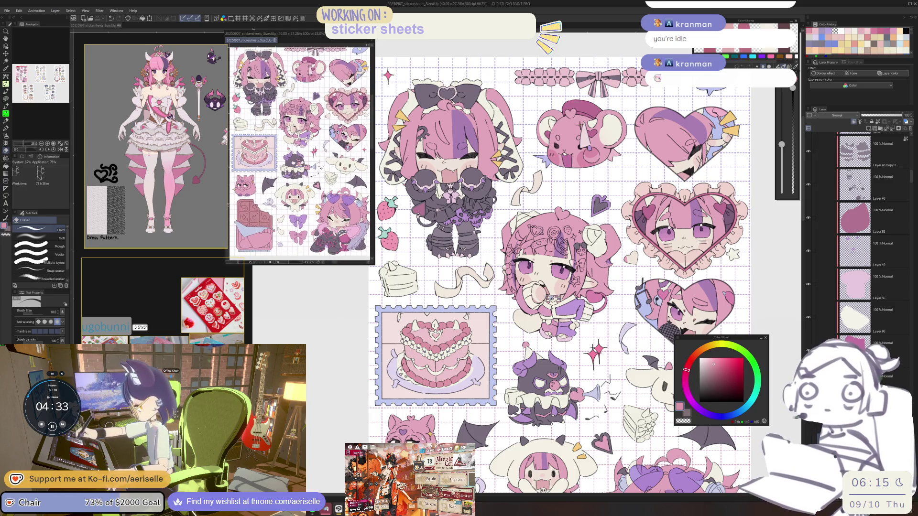
key("o")
scroll(557, 275, "up", 5)
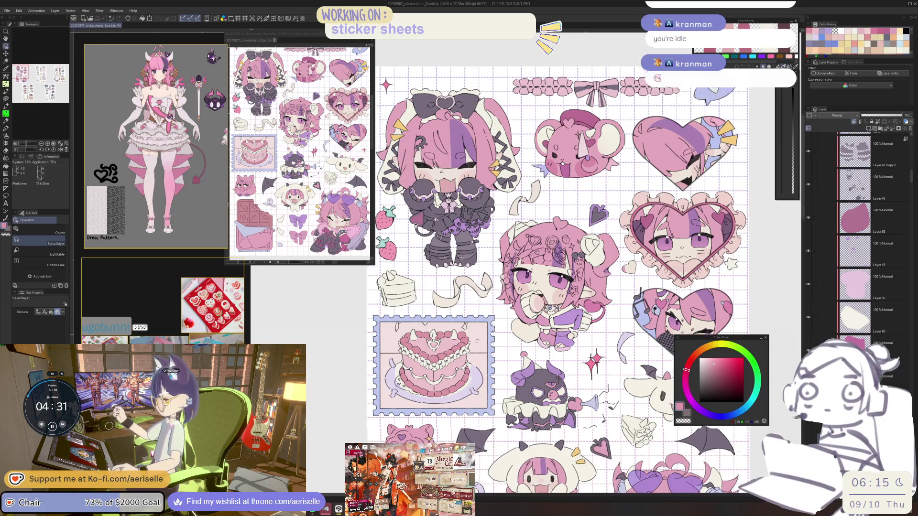
key("ctrl+plus")
key("ctrl+plus")
key("ctrl+plus")
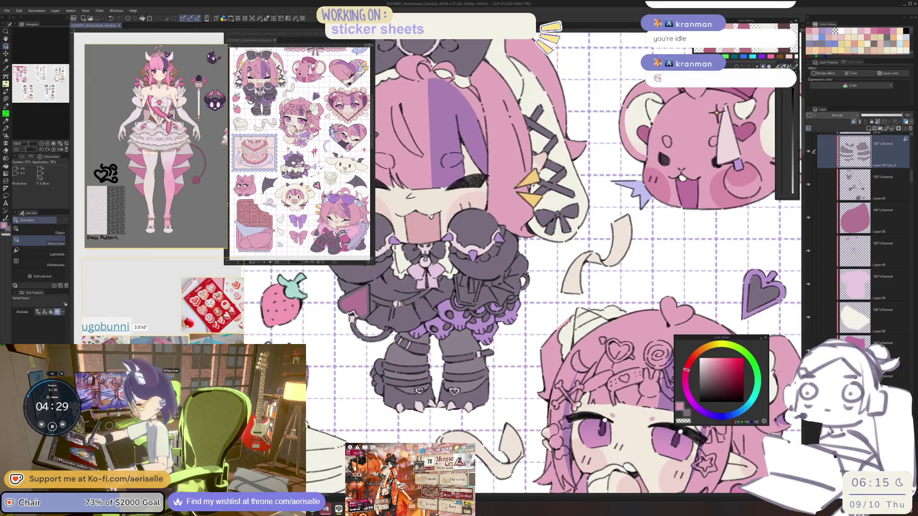
Set Hue/Saturation/Luminosity to Saturation 7 and Luminosity 20 on the clothing, then save
key("ctrl+u")
left_click_drag(590, 444, 591, 447)
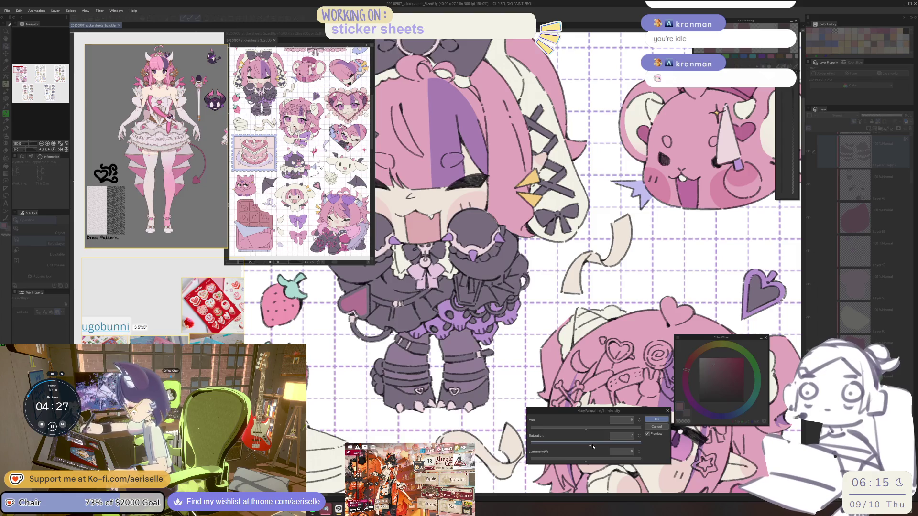
left_click(603, 462)
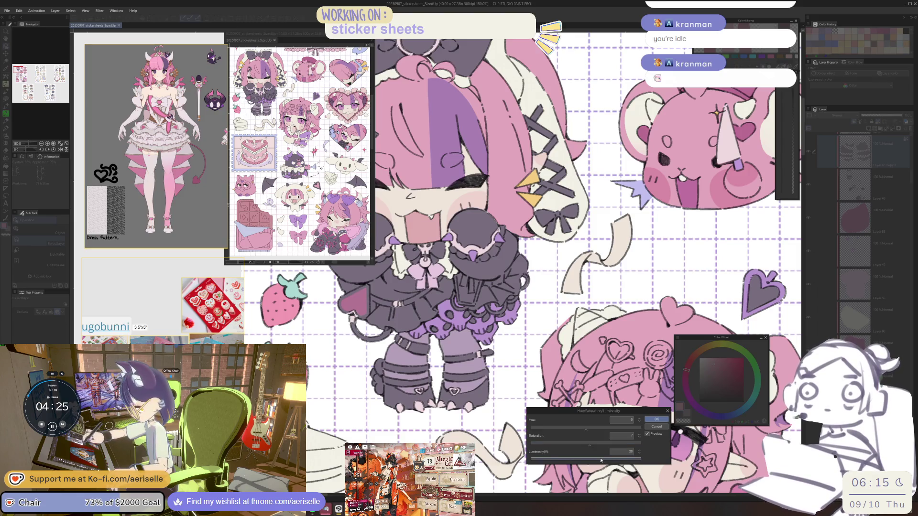
left_click(657, 419)
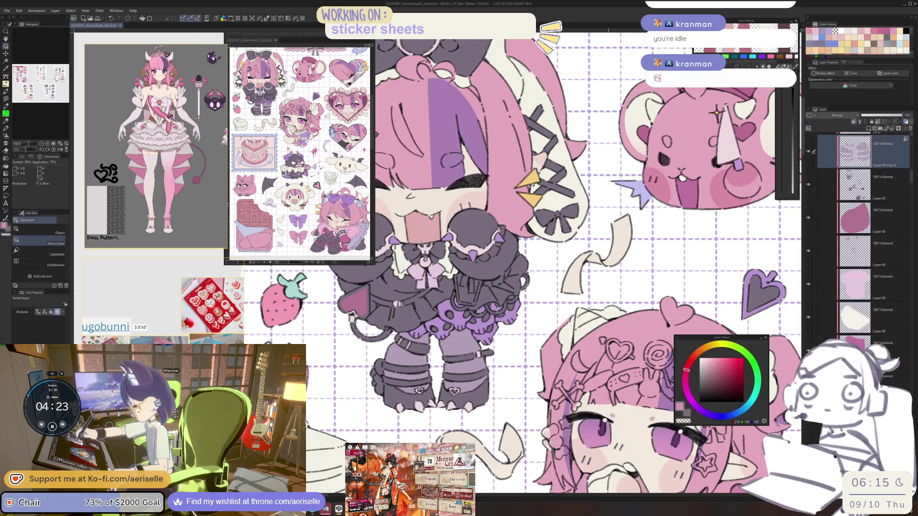
key("ctrl+minus")
mouse_move(574, 287)
left_mouse_down()
mouse_move(514, 211)
mouse_move(494, 139)
mouse_move(502, 91)
mouse_move(507, 110)
left_mouse_up()
key("ctrl+s")
Select the cream layer and mix a slightly more saturated pale purple for shading
left_click_drag(418, 390, 537, 390)
left_click(549, 358)
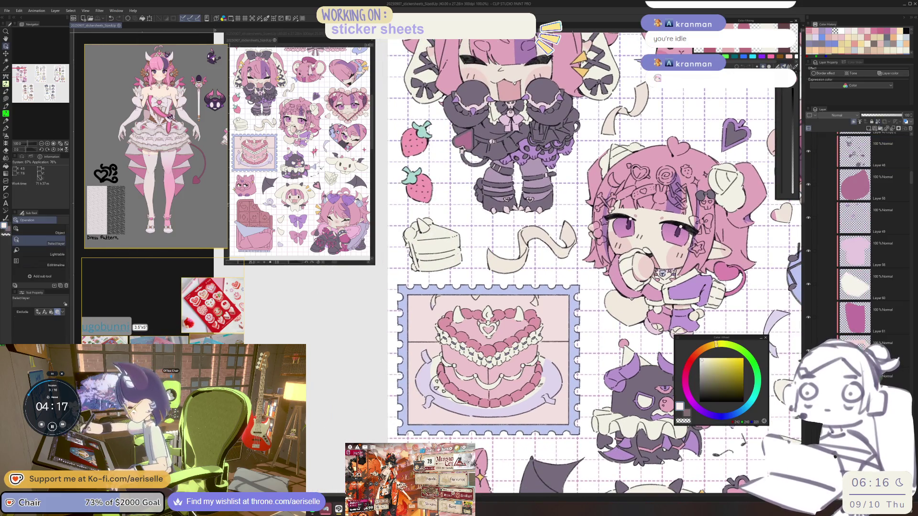
key("u")
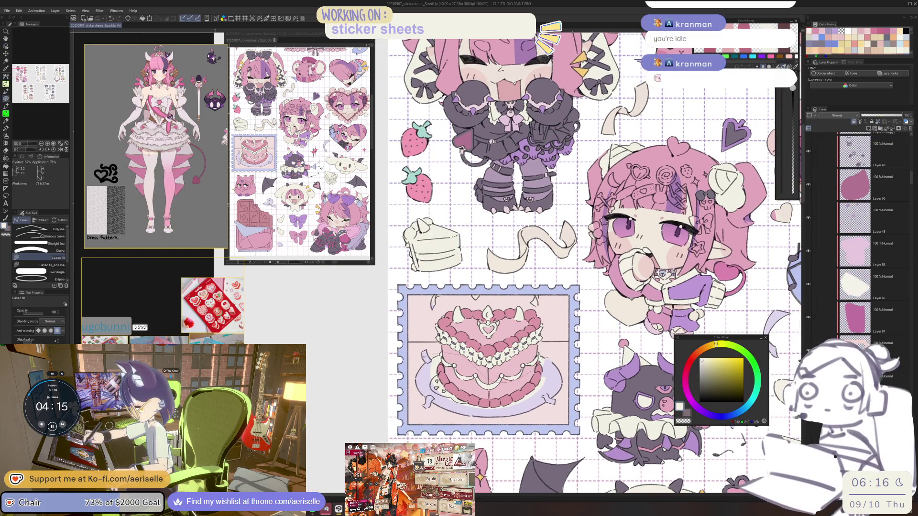
key("ctrl+minus")
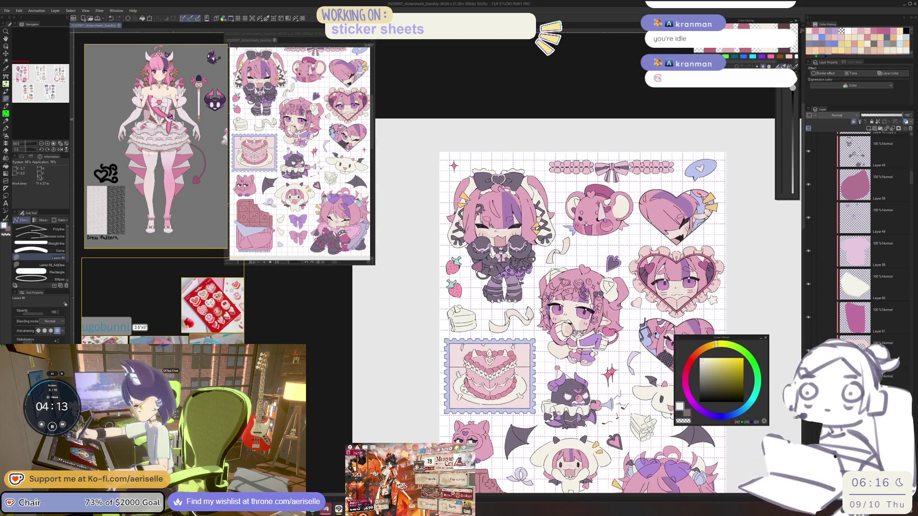
left_click(709, 414)
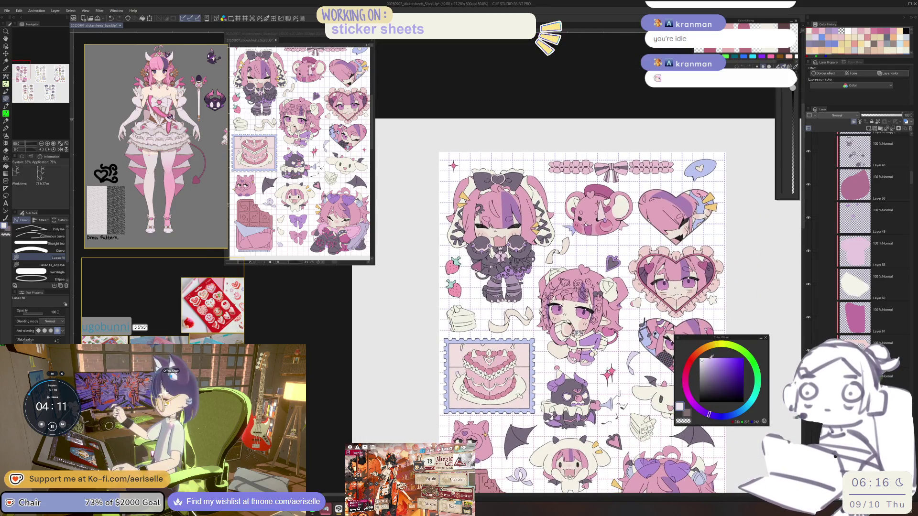
left_click_drag(706, 360, 712, 358)
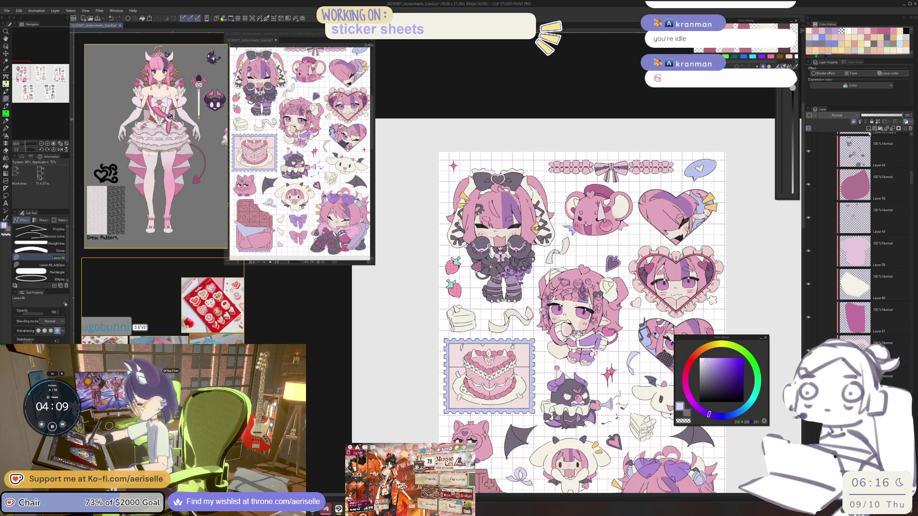
scroll(474, 382, "up", 4)
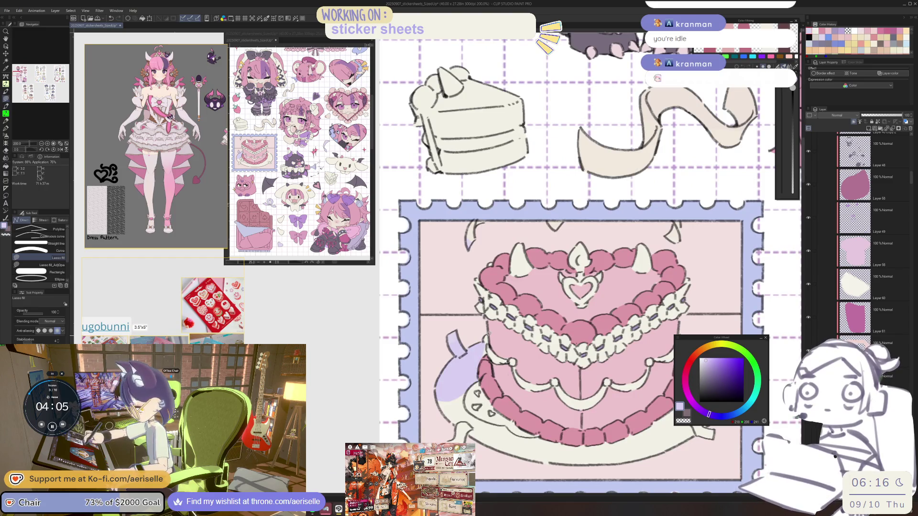
scroll(391, 340, "up", 2)
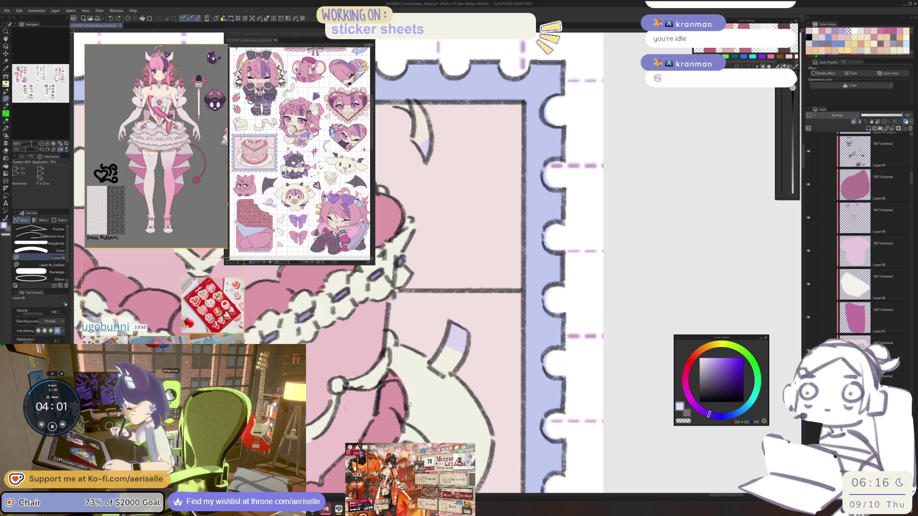
scroll(481, 369, "down", 3)
scroll(481, 368, "right", 5)
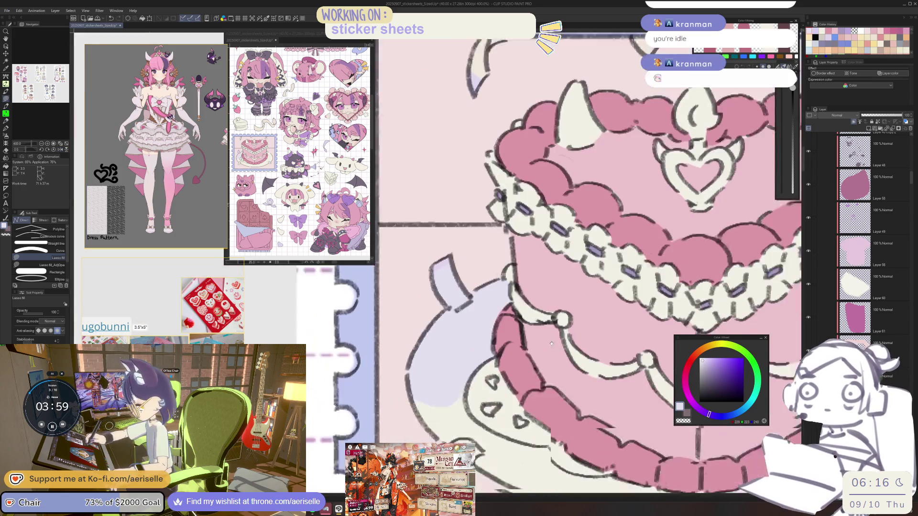
scroll(488, 440, "down", 3)
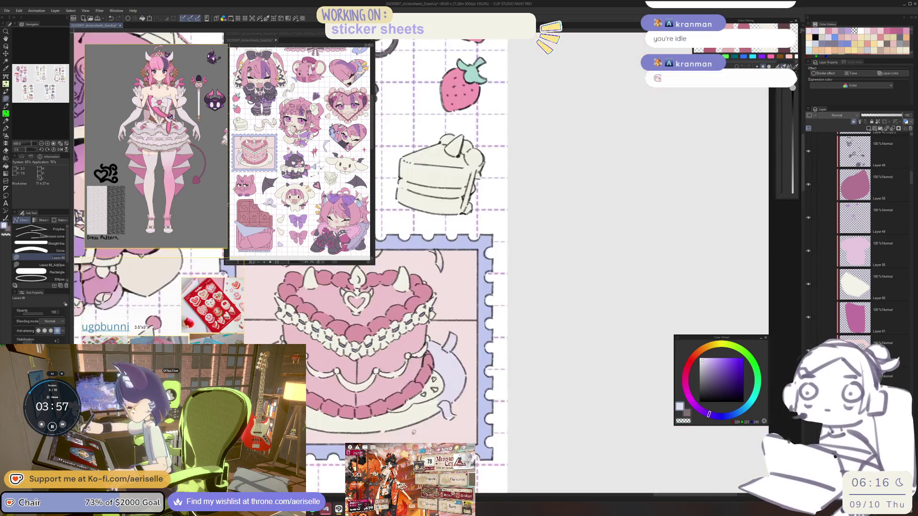
scroll(559, 359, "up", 3)
Lasso-fill lavender shading along the underside of the cake's lower edge
left_click_drag(559, 359, 493, 380)
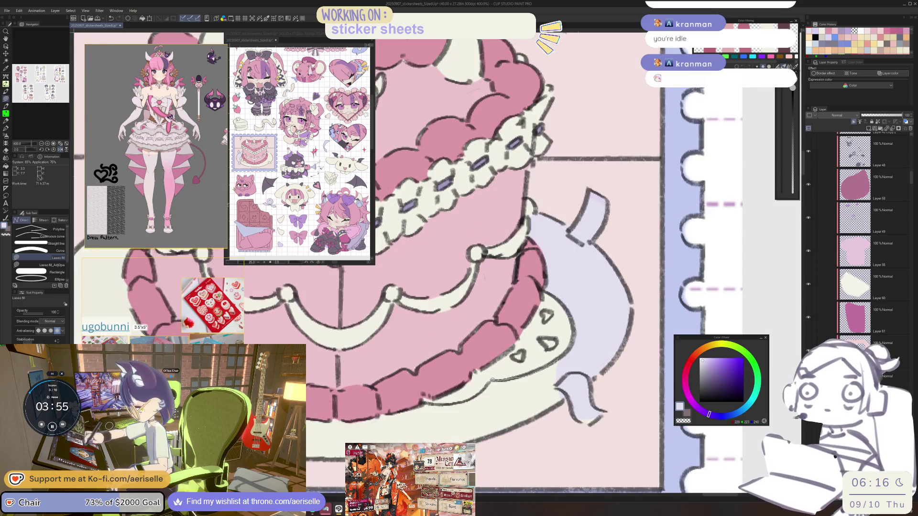
left_click_drag(435, 442, 573, 431)
scroll(574, 382, "down", 1)
scroll(574, 383, "left", 3)
left_click_drag(602, 358, 551, 359)
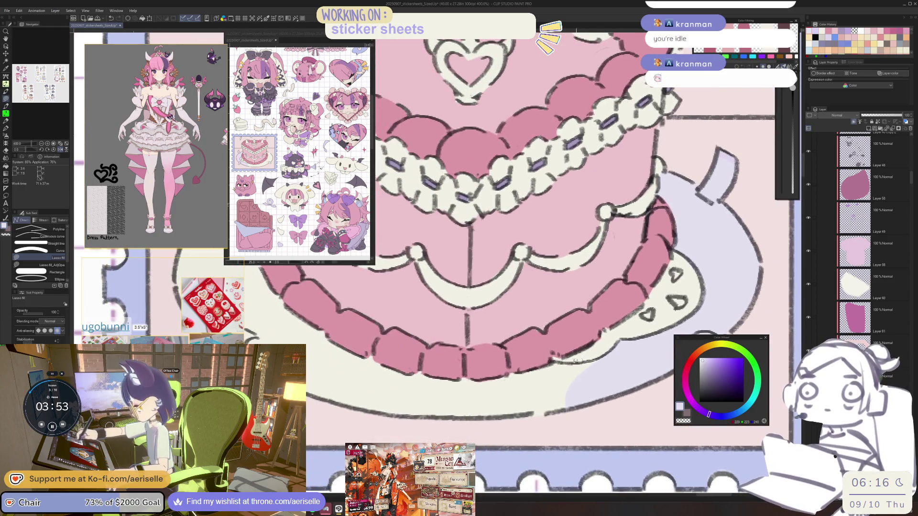
left_click_drag(421, 390, 411, 430)
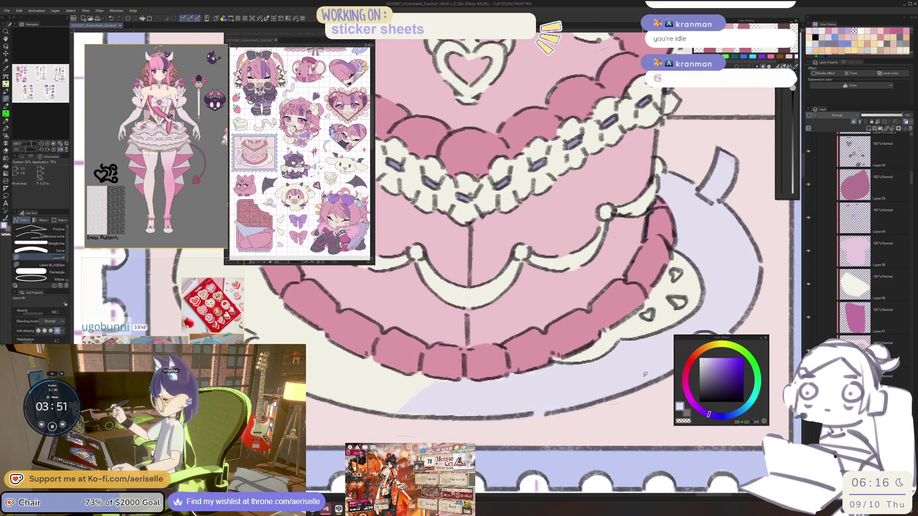
Fill the plate's lower edge with lavender
scroll(526, 335, "down", 2)
mouse_move(505, 368)
left_mouse_down()
mouse_move(649, 297)
mouse_move(603, 253)
mouse_move(593, 258)
left_mouse_up()
scroll(533, 421, "up", 3)
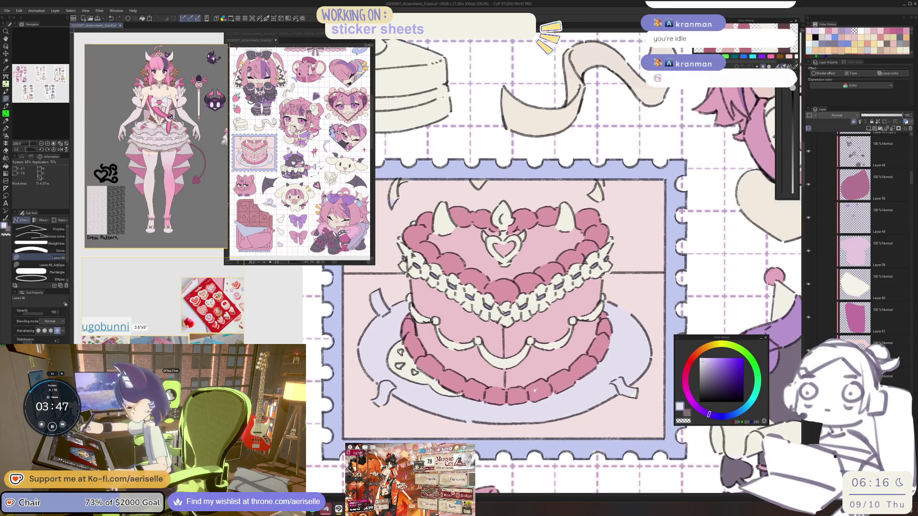
scroll(507, 409, "right", 1)
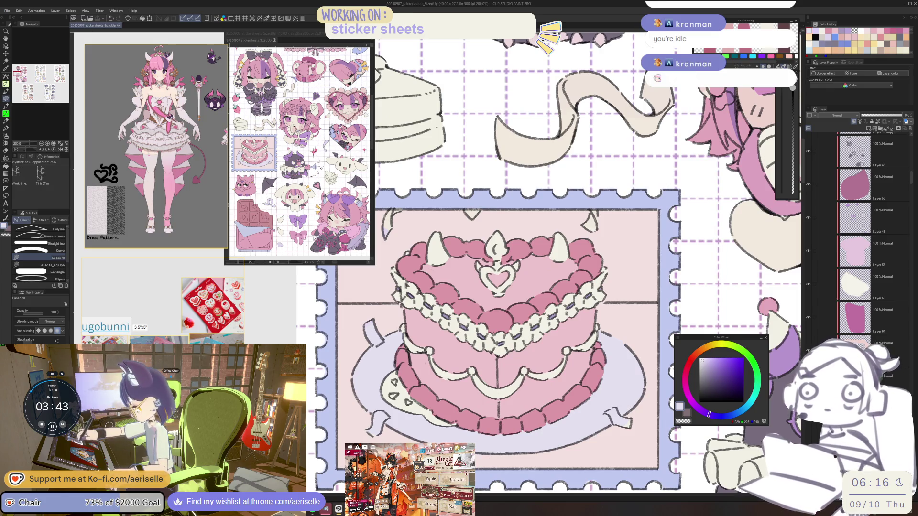
scroll(143, 194, "down", 3)
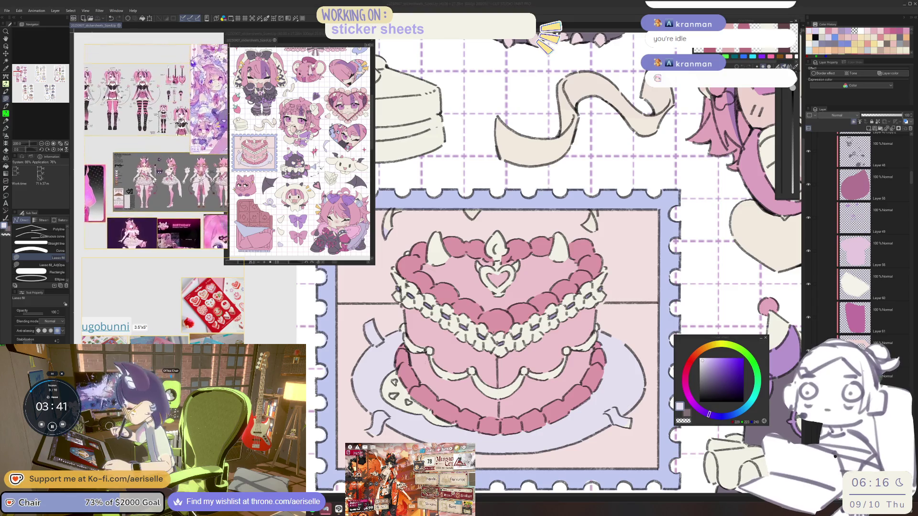
scroll(143, 194, "up", 5)
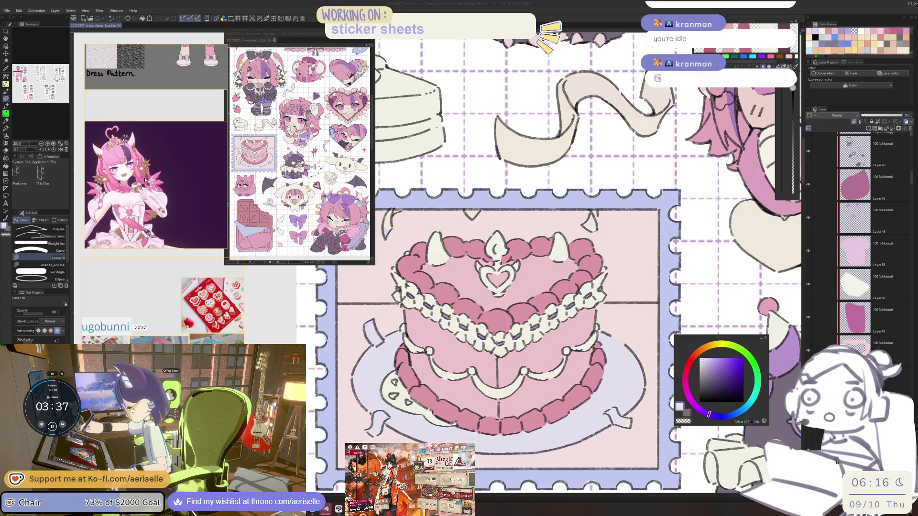
scroll(144, 181, "down", 5)
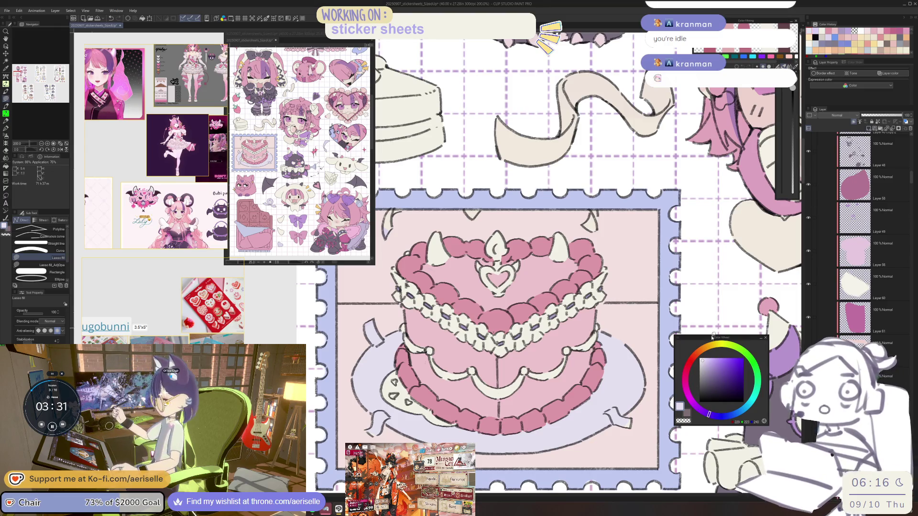
Dab the four cream beads on the cake with a tan shade using a larger pen
left_click(713, 350)
left_click(712, 361)
scroll(478, 378, "up", 5)
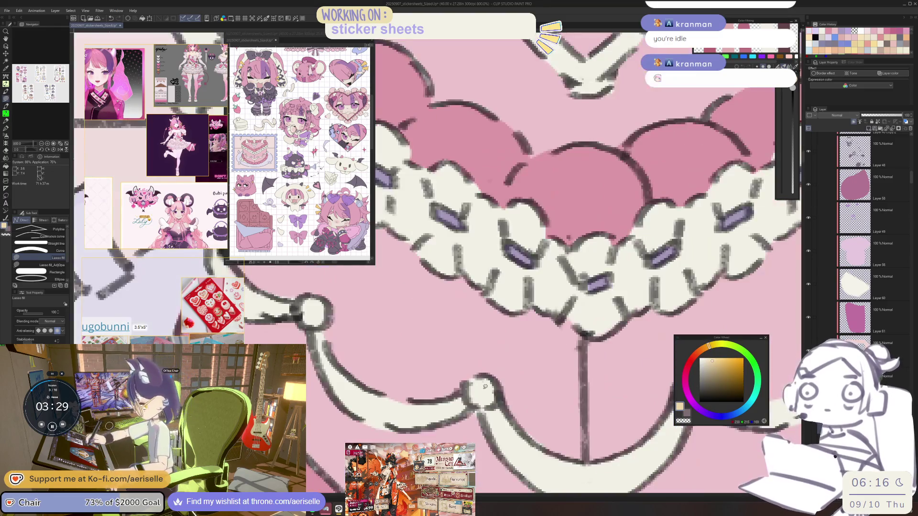
key("b")
key("p")
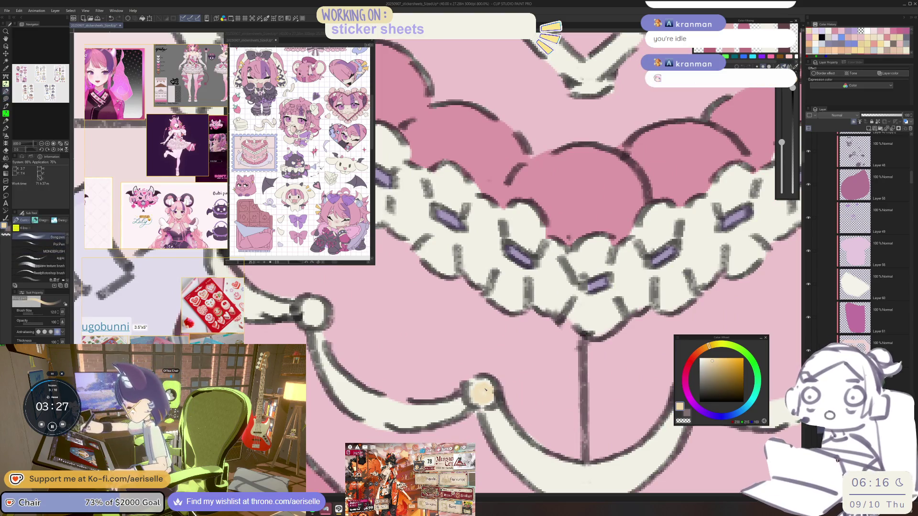
left_click(482, 390)
left_click(311, 311)
scroll(383, 314, "down", 4)
scroll(383, 314, "up", 1)
left_click(361, 326)
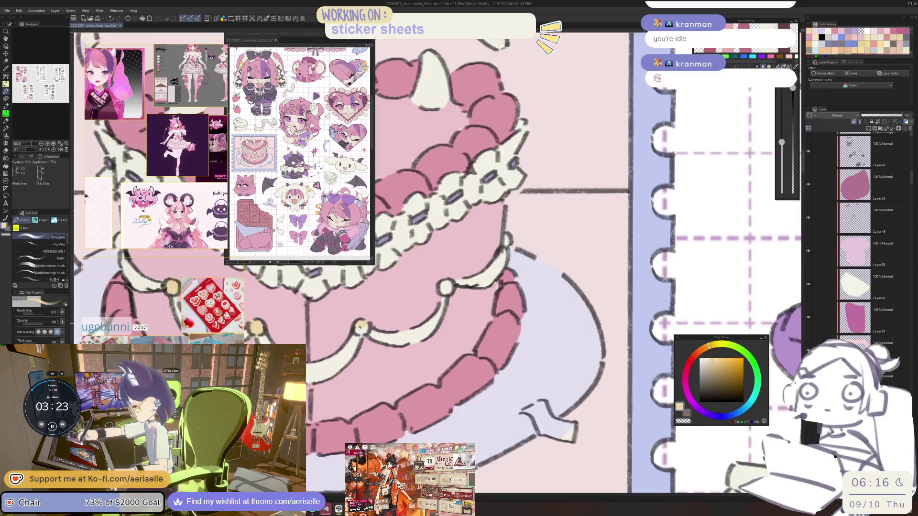
left_click(445, 287)
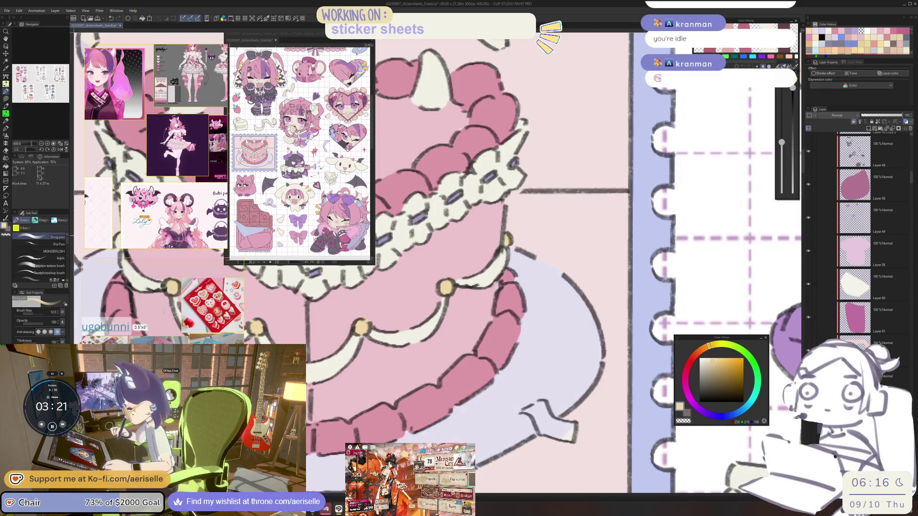
scroll(383, 311, "down", 5)
left_click_drag(482, 246, 496, 368)
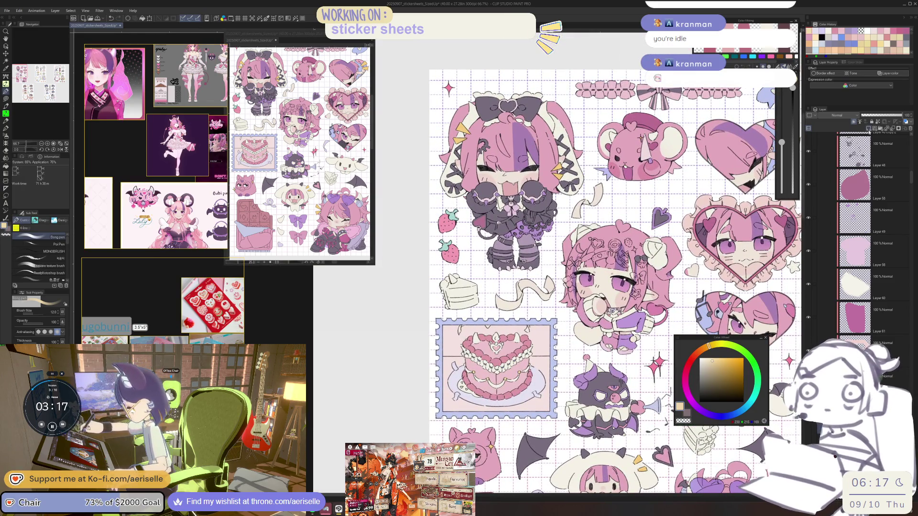
Pick salmon pink, a lighter pink and peach for the flame above the heart topper
left_click_drag(701, 353, 695, 355)
scroll(500, 332, "up", 5)
key("u")
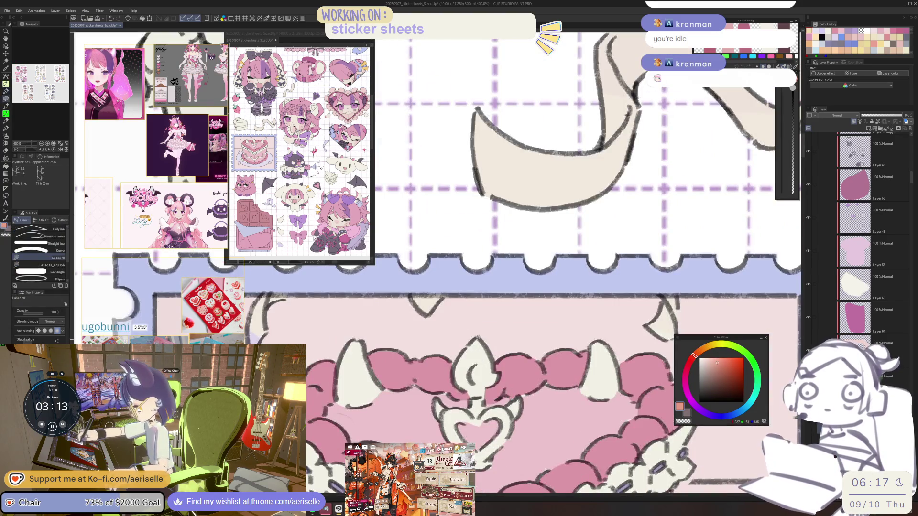
scroll(481, 343, "down", 5)
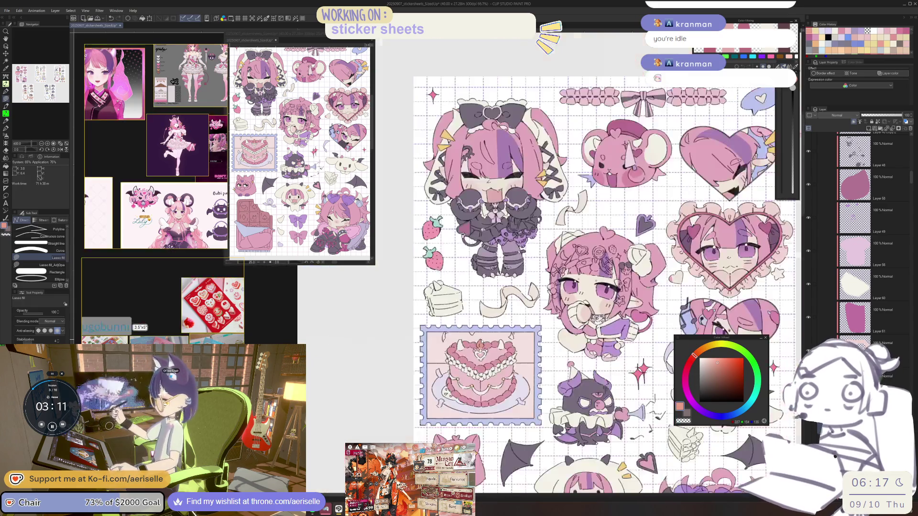
scroll(473, 346, "up", 3)
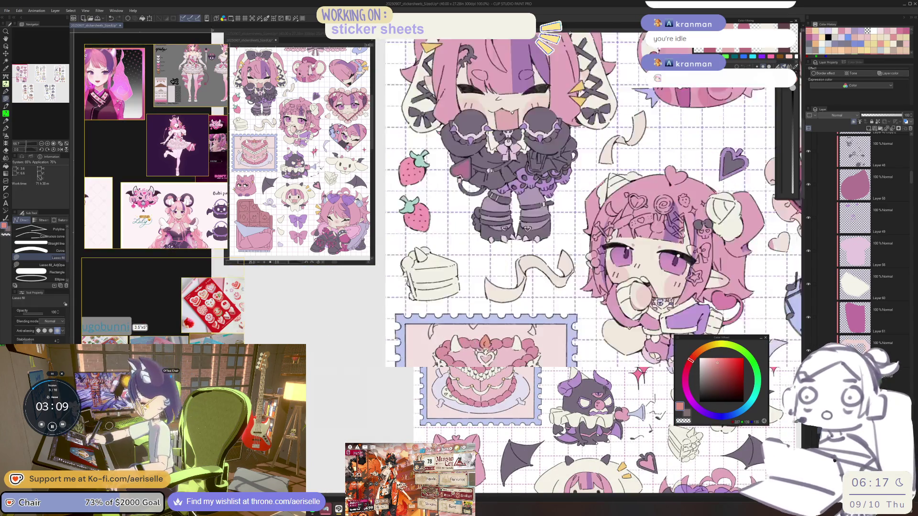
key("g")
left_click(498, 350, "alt")
key("u")
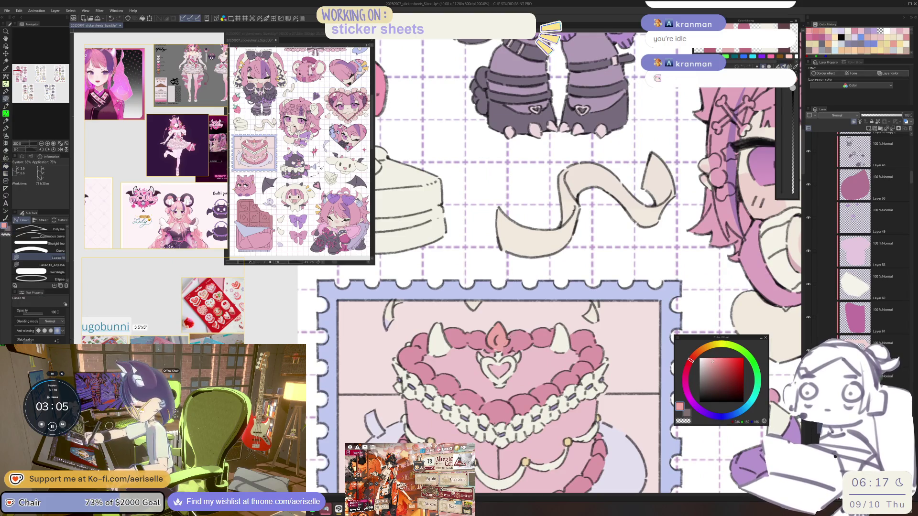
scroll(498, 348, "down", 6)
left_click(705, 352)
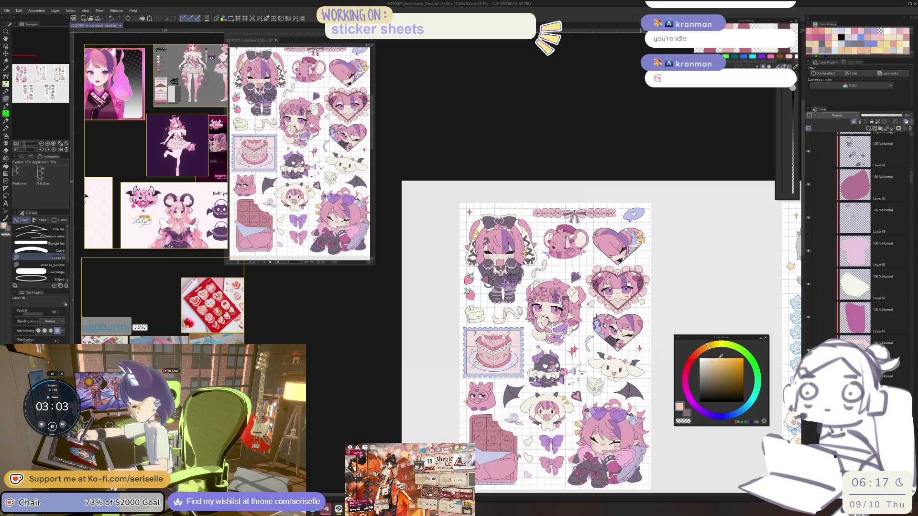
scroll(476, 336, "up", 4)
Lasso-fill a light blue scrap at the top-left of the cake stamp frame
key("g")
scroll(539, 302, "down", 3)
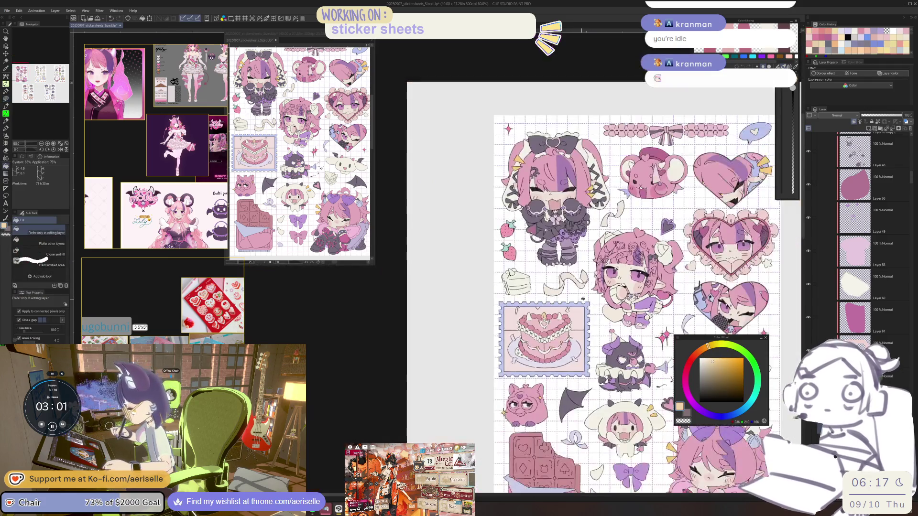
left_click(702, 350)
scroll(478, 309, "up", 4)
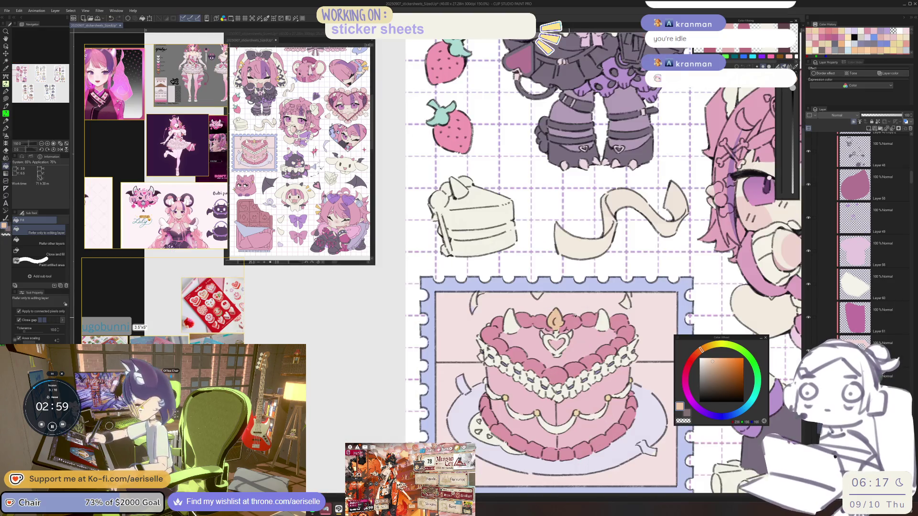
scroll(479, 308, "down", 2)
left_click_drag(628, 359, 604, 343)
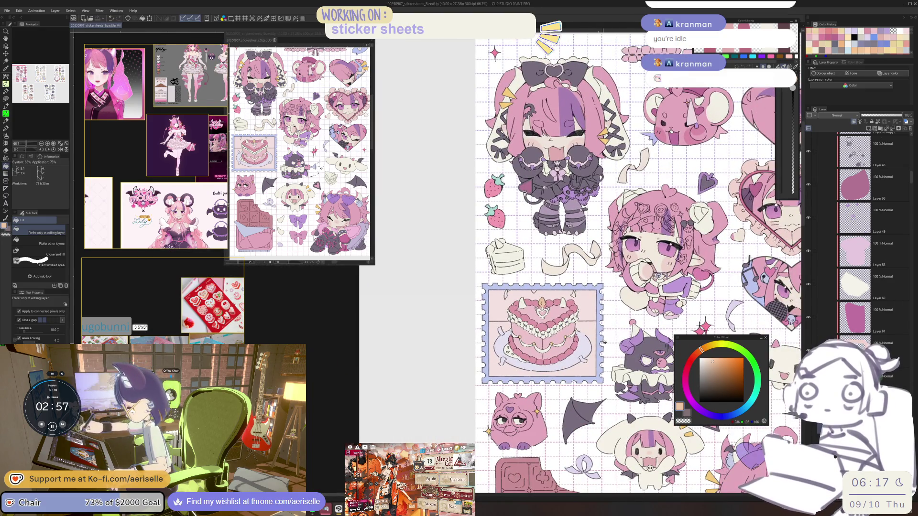
left_click(735, 414)
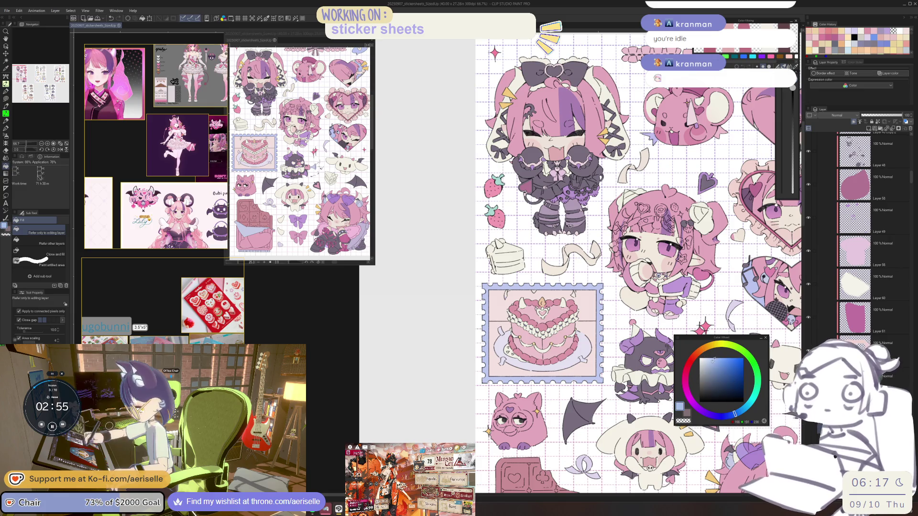
scroll(511, 289, "up", 2)
key("u")
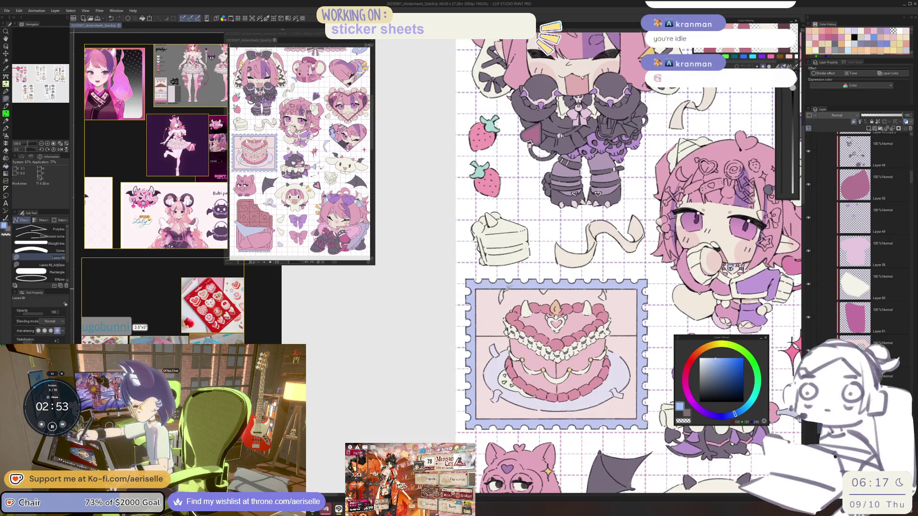
left_click_drag(509, 280, 508, 289)
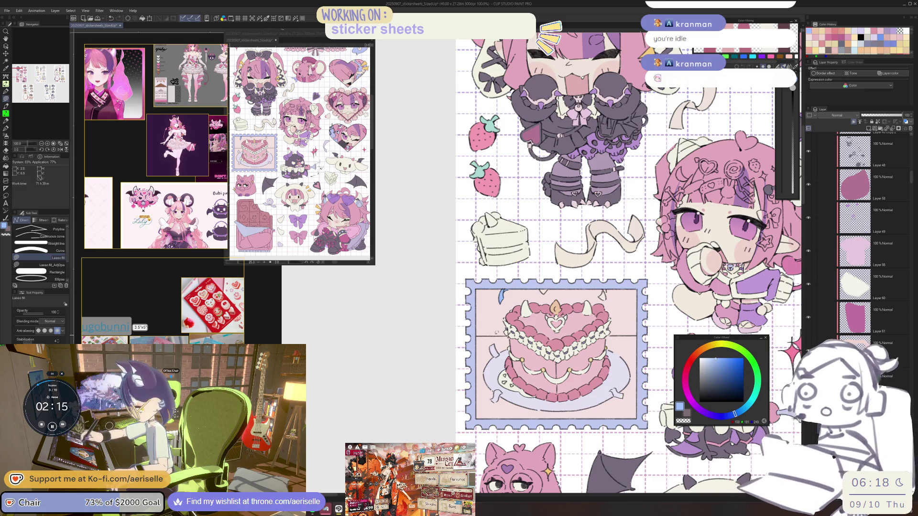
Fill the ribbon end beside the plate with cream
scroll(526, 348, "up", 1)
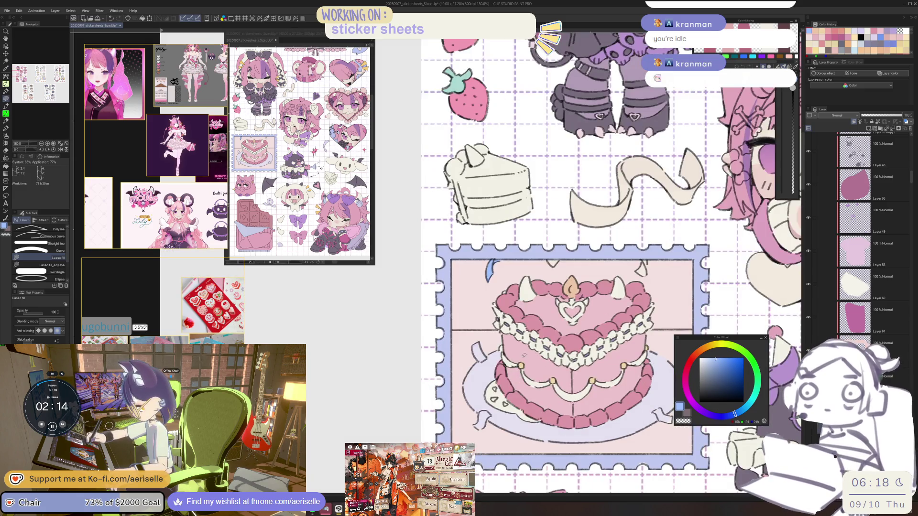
left_click(713, 348)
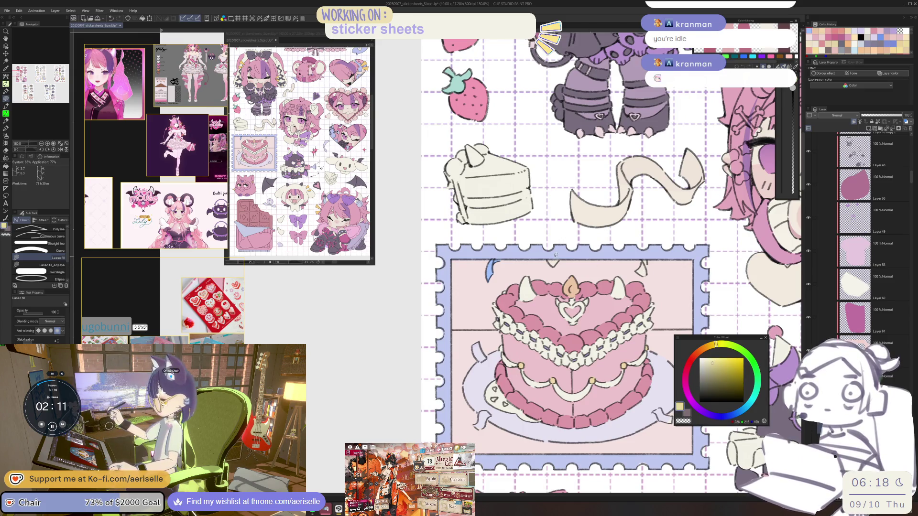
left_click_drag(481, 408, 490, 413)
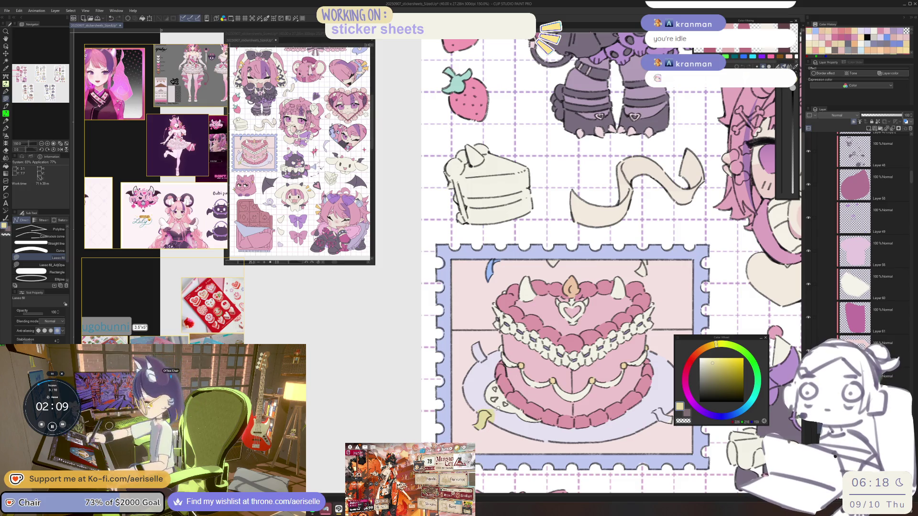
scroll(478, 419, "up", 1)
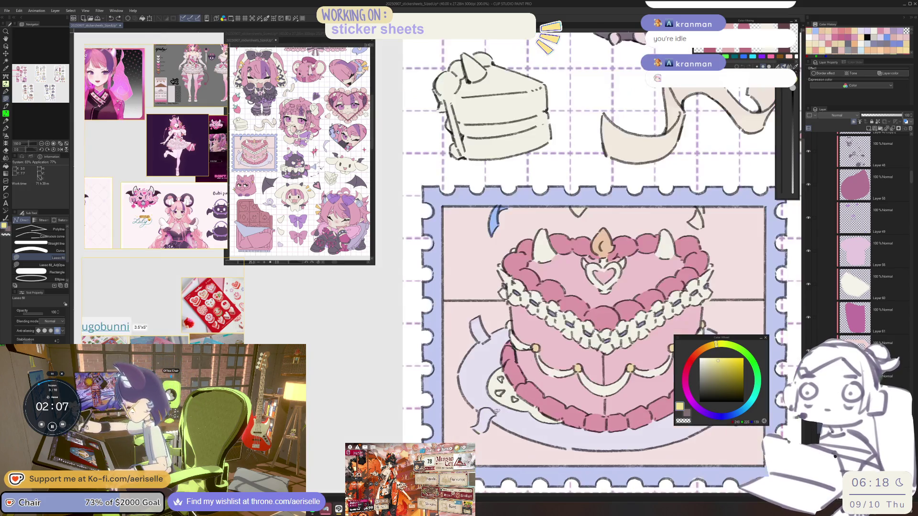
scroll(495, 413, "up", 2)
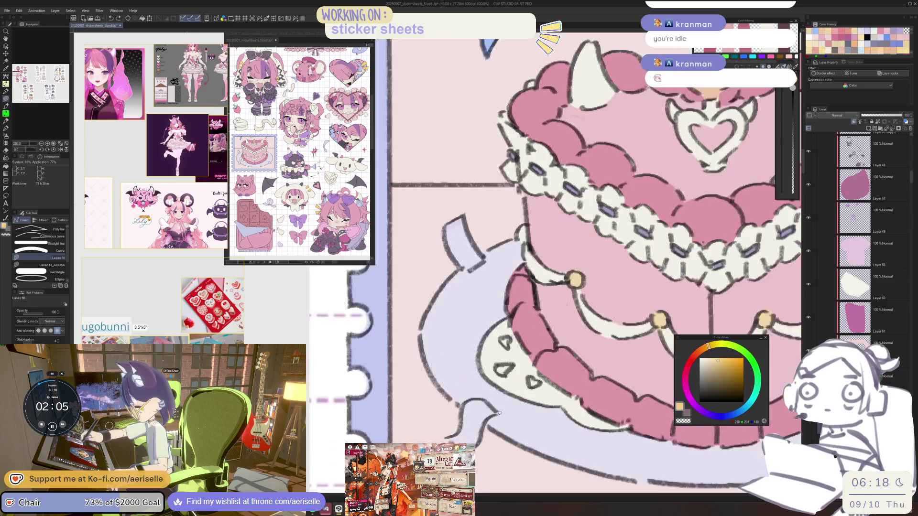
left_click_drag(474, 397, 495, 395)
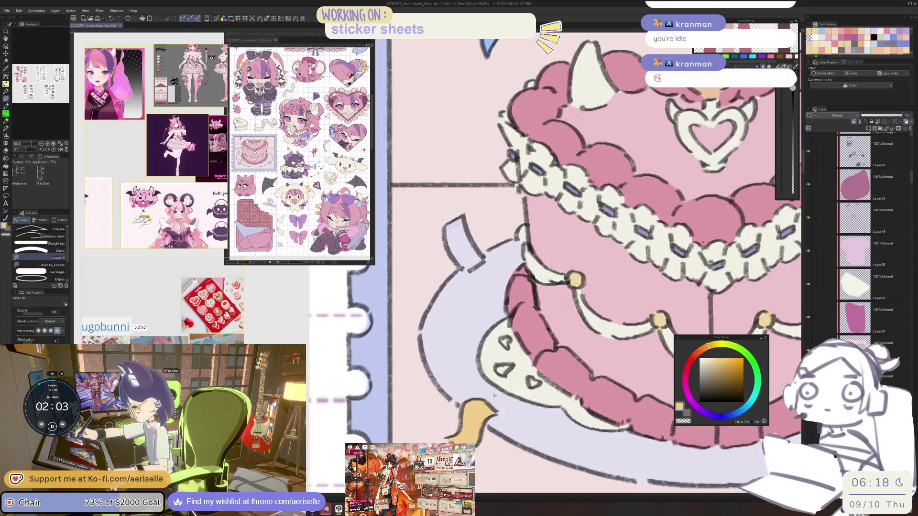
Fill the ribbon end near the cake with a lighter light blue
scroll(412, 392, "down", 3)
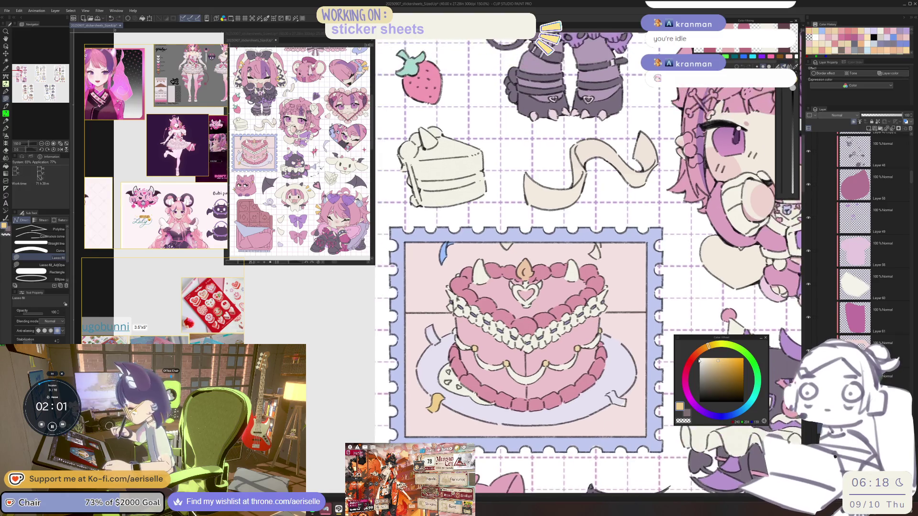
left_click_drag(706, 417, 735, 414)
scroll(611, 397, "up", 3)
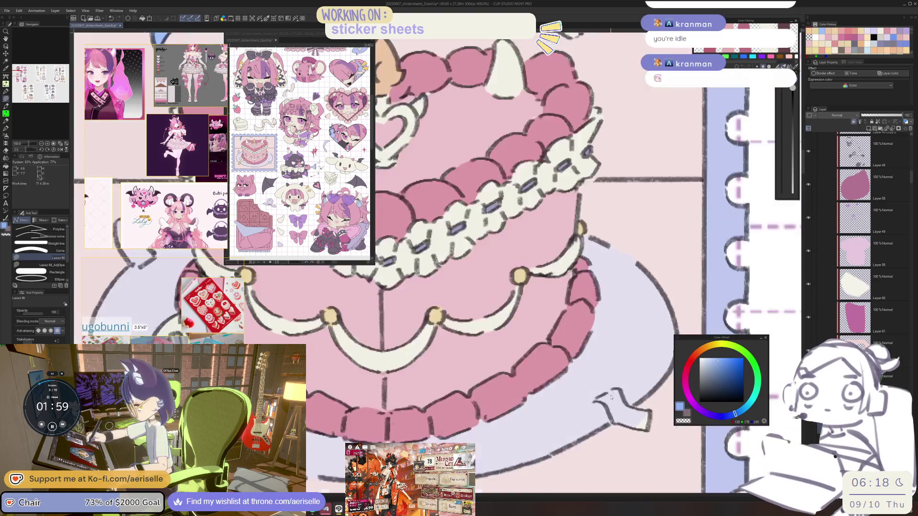
mouse_move(630, 403)
left_mouse_down()
mouse_move(623, 394)
mouse_move(601, 395)
left_mouse_up()
left_click(707, 362)
left_click(707, 357)
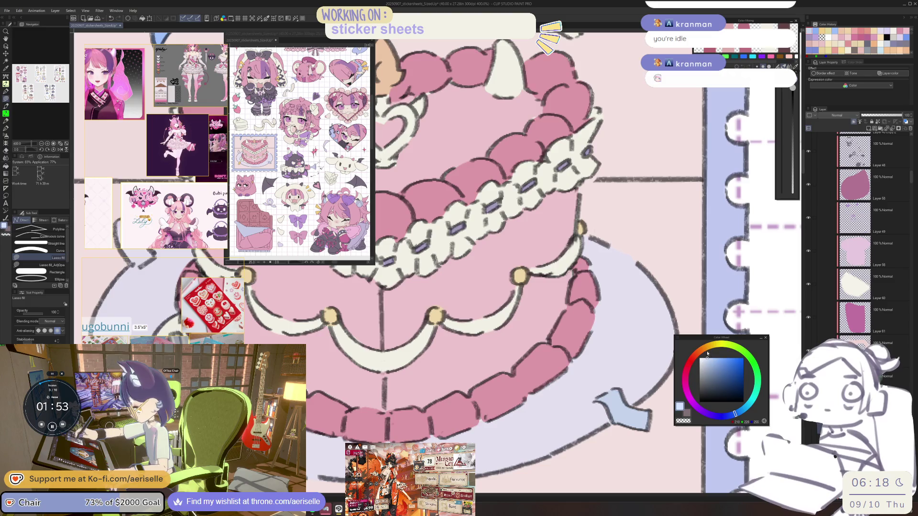
mouse_move(648, 436)
left_mouse_down()
mouse_move(638, 406)
mouse_move(603, 398)
left_mouse_up()
Zoom out to review the whole sticker sheet and sample tan and lilac colours
key("ctrl+alt+0")
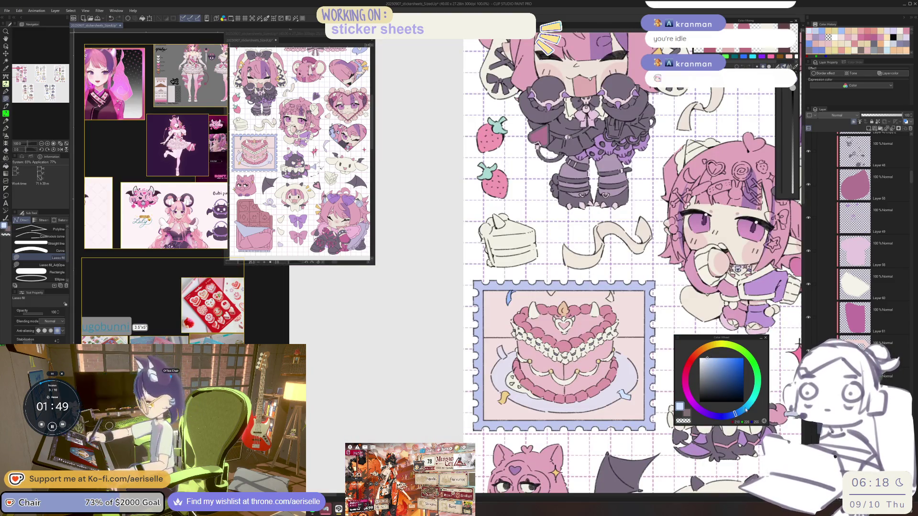
key("ctrl+plus")
key("g")
left_click_drag(606, 309, 622, 339)
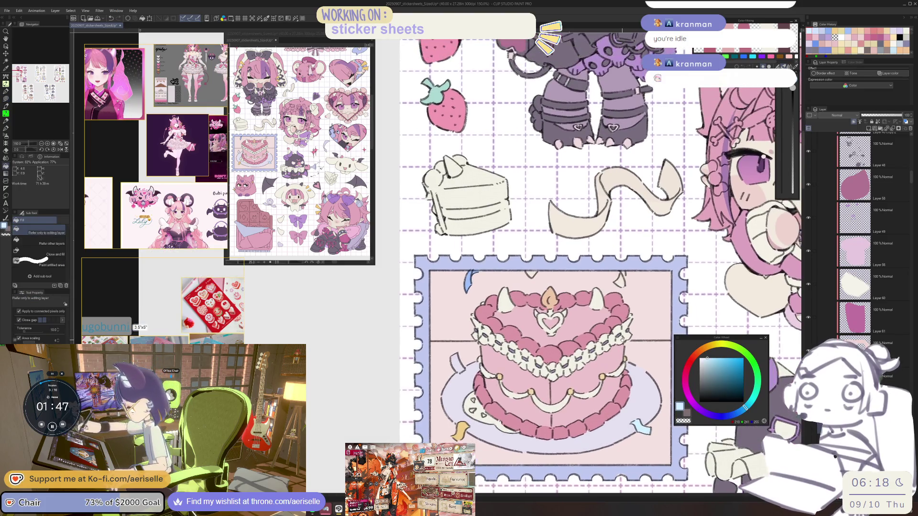
key("u")
scroll(462, 353, "up", 4)
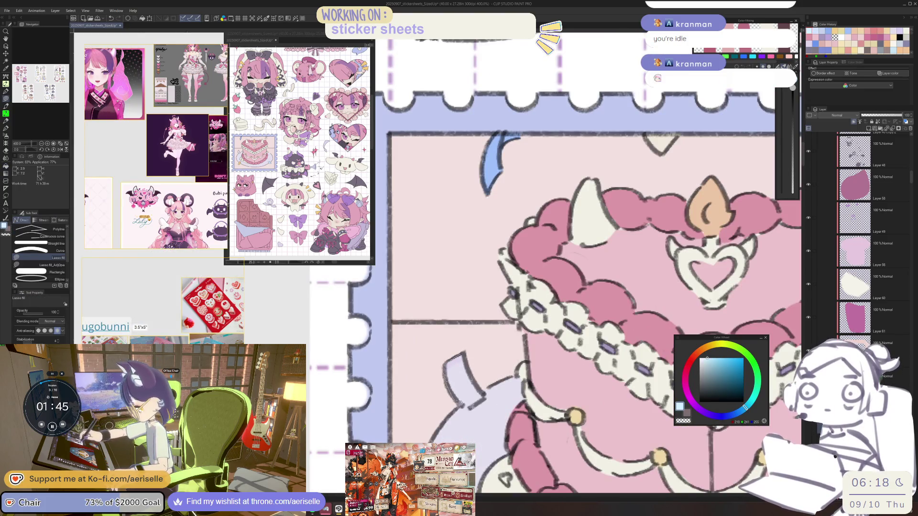
key("ctrl+alt+0")
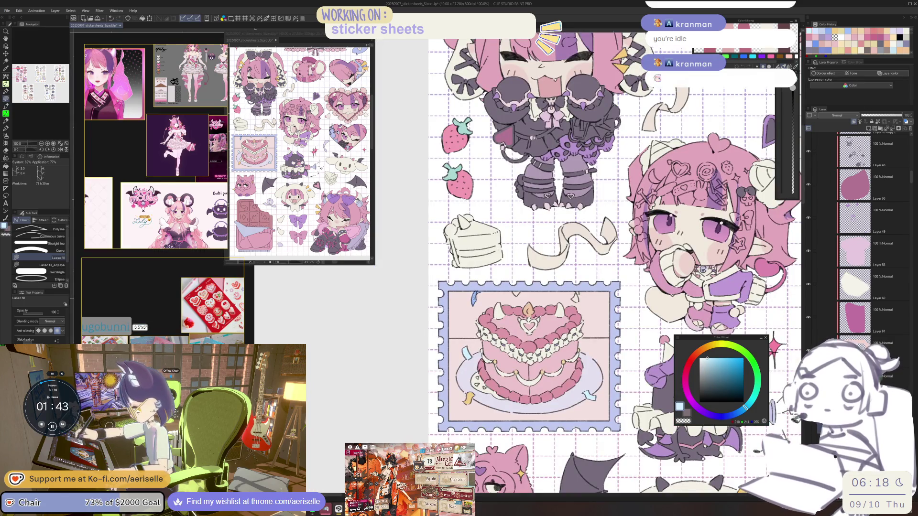
scroll(606, 279, "up", 3)
left_click(592, 286, "alt")
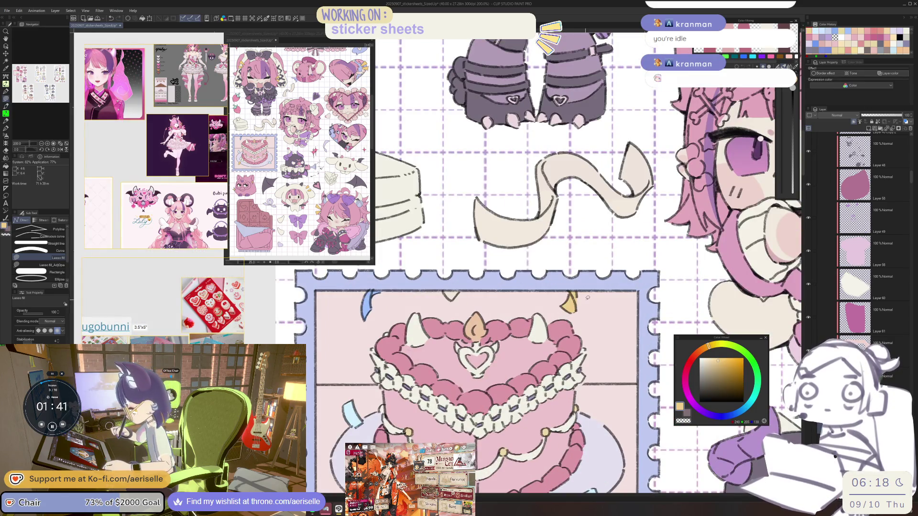
scroll(630, 260, "down", 3)
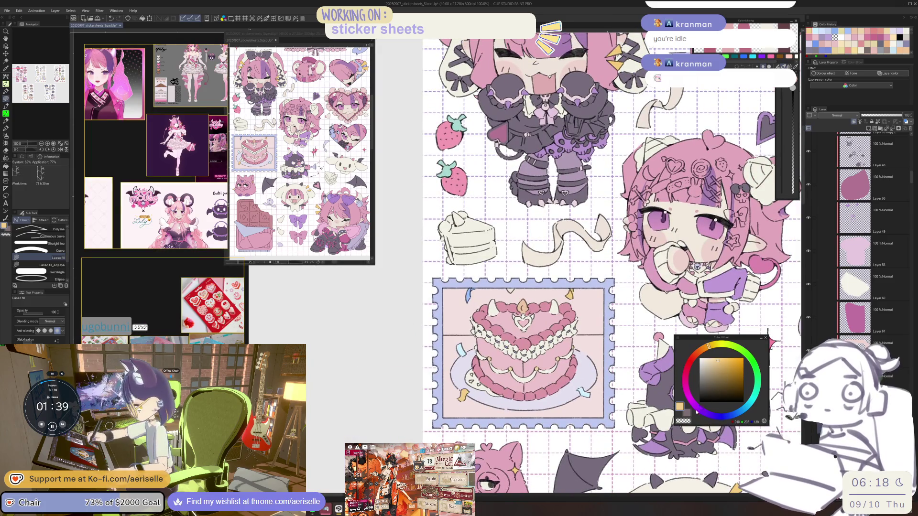
left_click(697, 409)
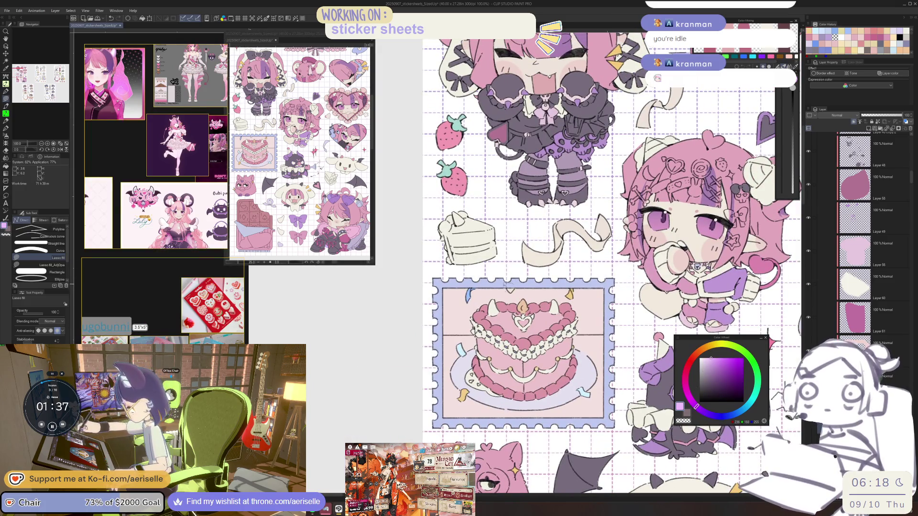
scroll(511, 290, "down", 2)
Raise the layer's luminosity to 13 in Hue/Saturation/Luminosity (Ctrl+U)
left_click_drag(531, 278, 580, 304)
scroll(609, 352, "down", 2)
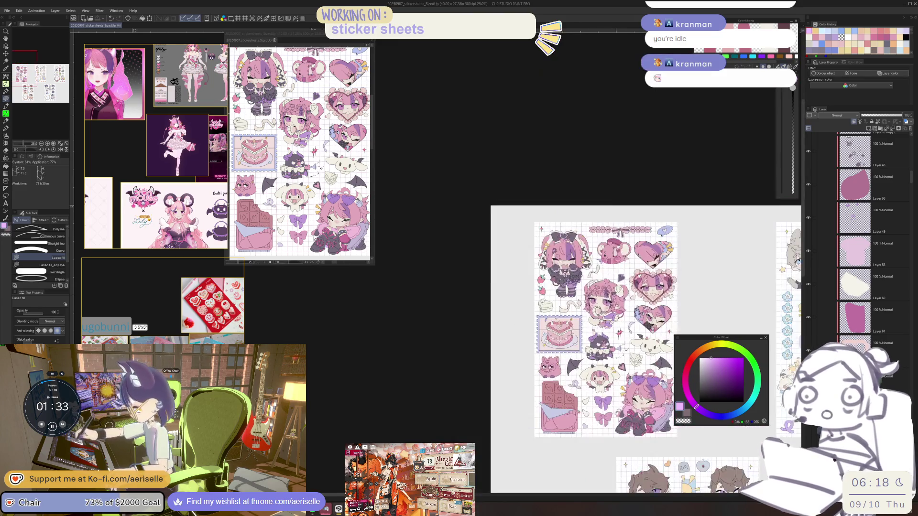
scroll(509, 364, "up", 2)
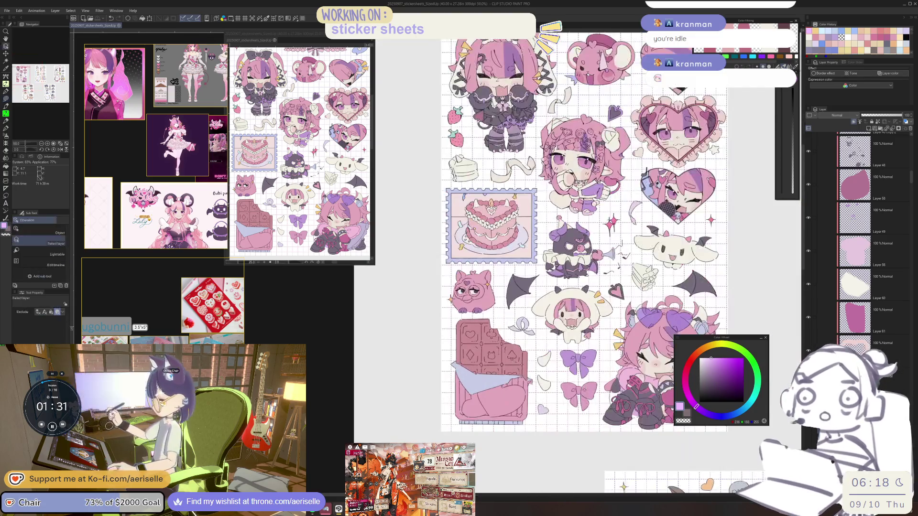
key("ctrl+u")
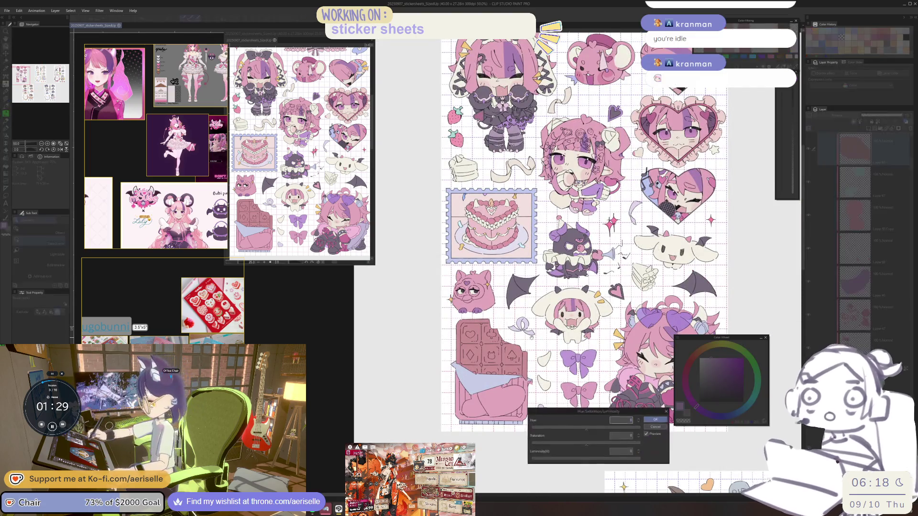
left_click_drag(586, 460, 594, 460)
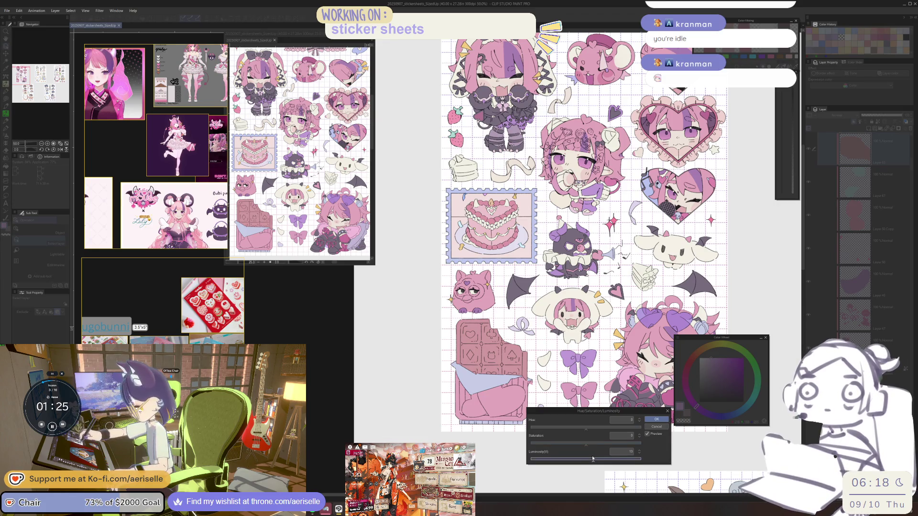
left_click(656, 419)
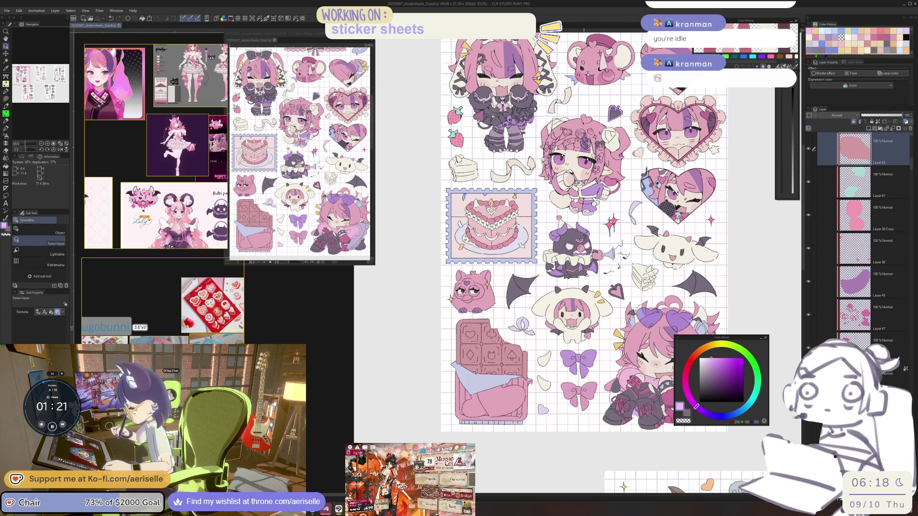
scroll(533, 175, "up", 3)
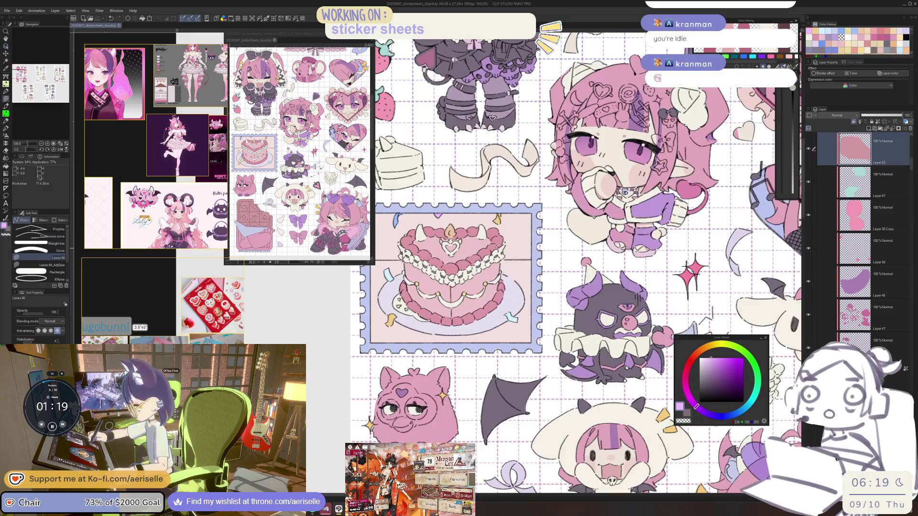
Erase a streak of pink from the cake
left_click_drag(765, 357, 614, 386)
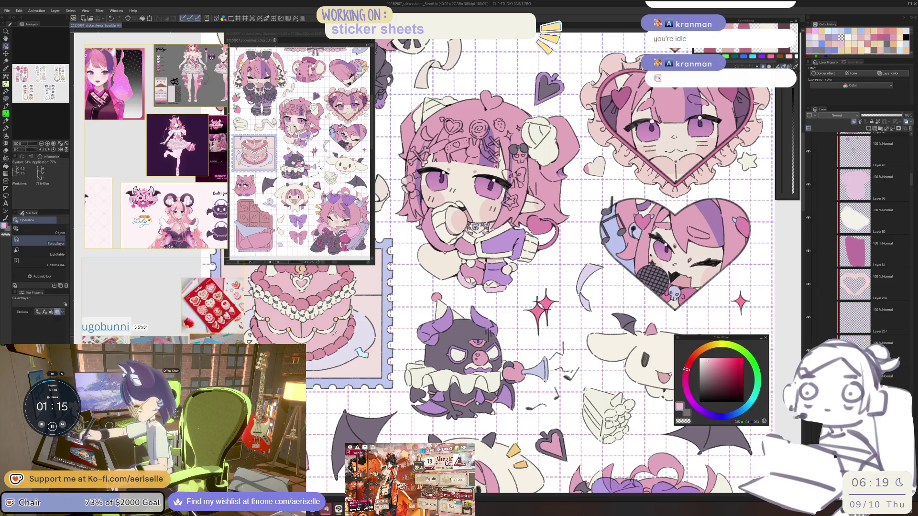
scroll(605, 371, "up", 2)
key("u")
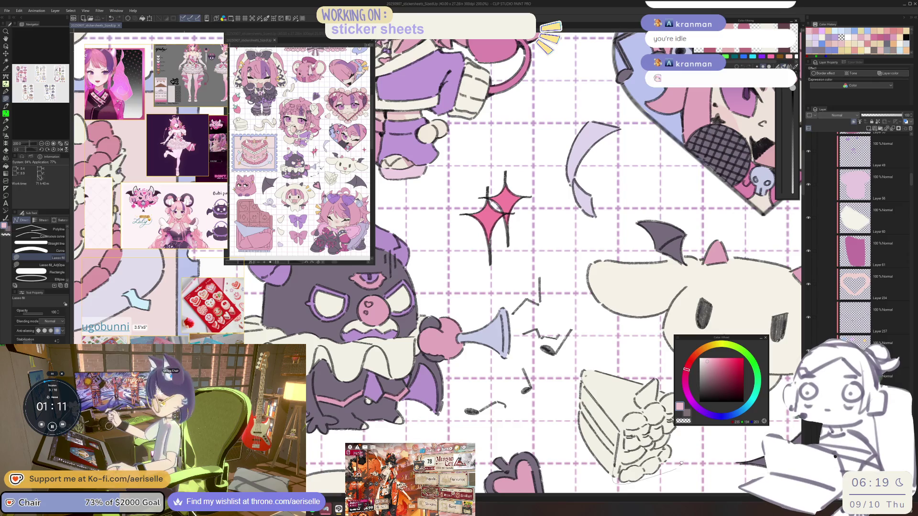
scroll(607, 347, "up", 3)
key("e")
mouse_move(589, 379)
left_mouse_down()
mouse_move(555, 410)
mouse_move(581, 392)
mouse_move(557, 421)
mouse_move(584, 414)
left_mouse_up()
scroll(584, 414, "down", 6)
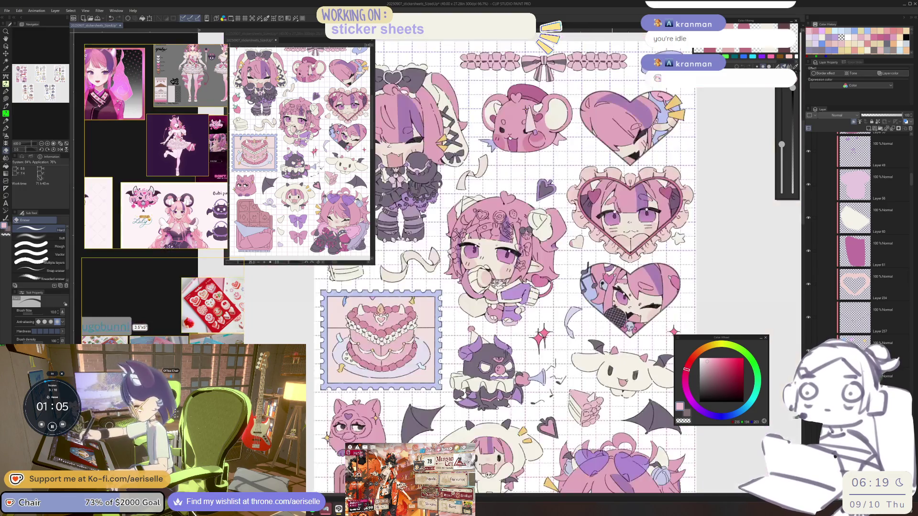
scroll(584, 414, "up", 6)
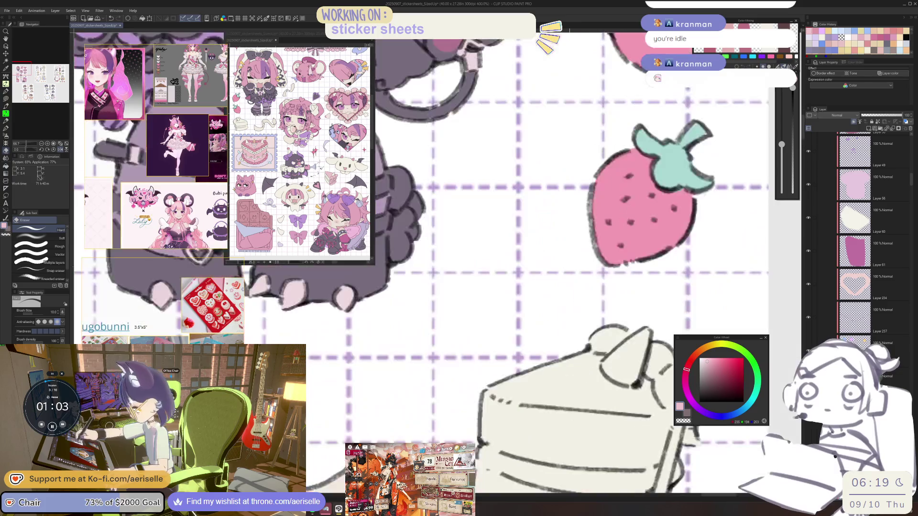
Lasso-fill the top of the cake slice beside the strawberry pink
left_click_drag(638, 344, 543, 397)
key("u")
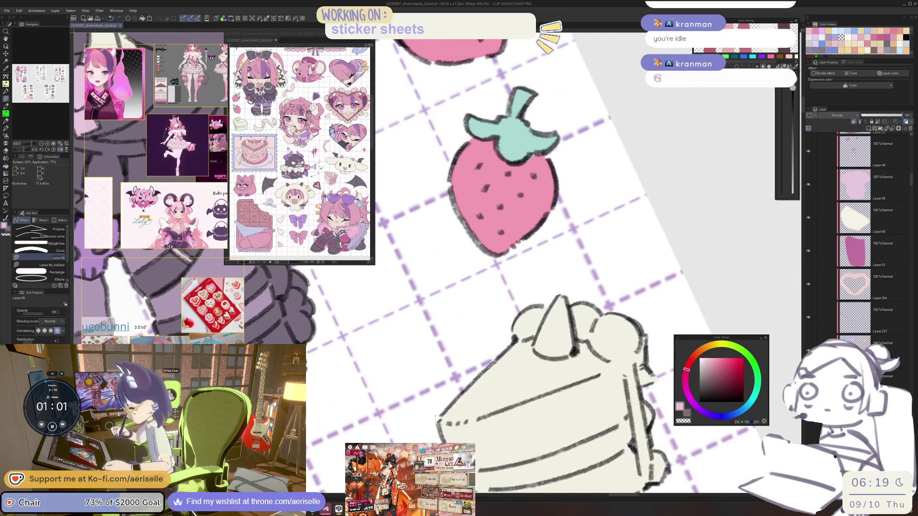
left_click_drag(449, 434, 613, 382)
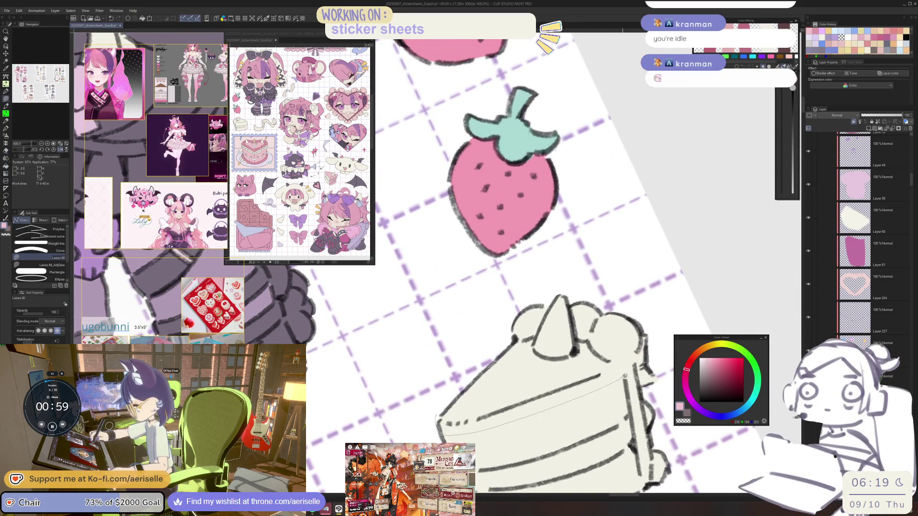
mouse_move(636, 297)
left_mouse_down()
mouse_move(452, 335)
mouse_move(440, 413)
left_mouse_up()
left_click_drag(647, 380, 596, 381)
Erase the pink from the cake slice's little horn so it stays cream
key("e")
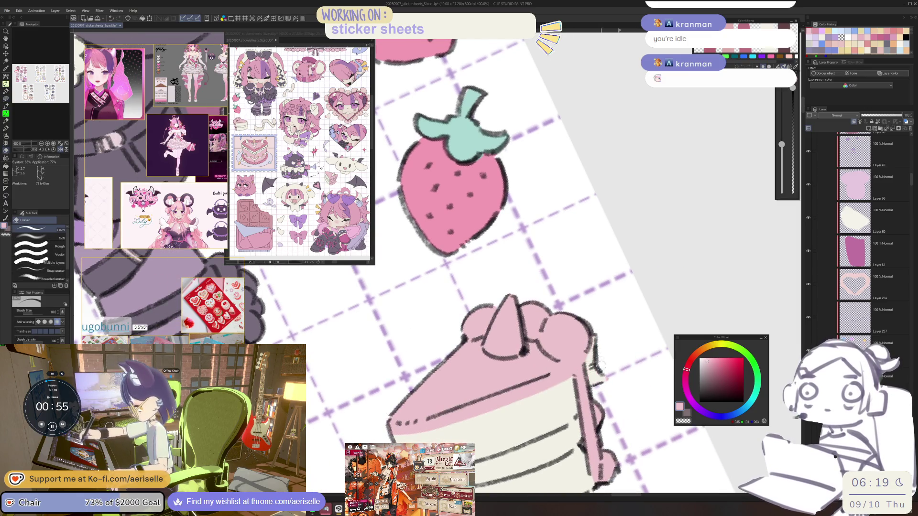
scroll(609, 365, "down", 3)
scroll(609, 364, "up", 3)
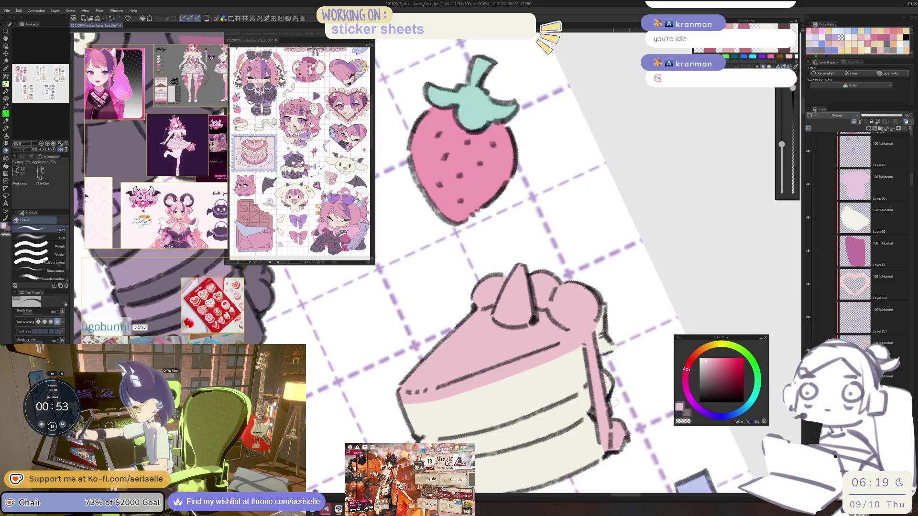
scroll(612, 396, "down", 3)
scroll(580, 373, "up", 4)
mouse_move(578, 378)
left_mouse_down()
mouse_move(610, 383)
mouse_move(602, 330)
mouse_move(597, 375)
left_mouse_up()
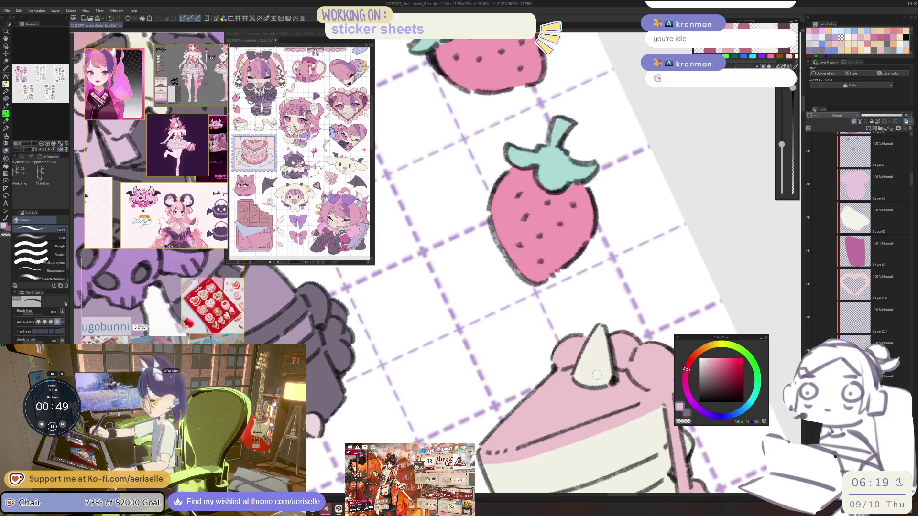
scroll(596, 375, "down", 5)
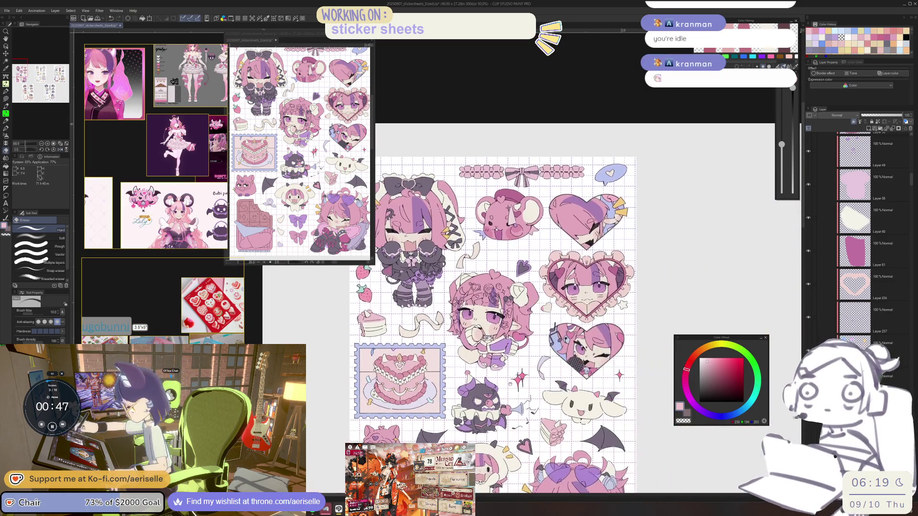
scroll(553, 439, "up", 4)
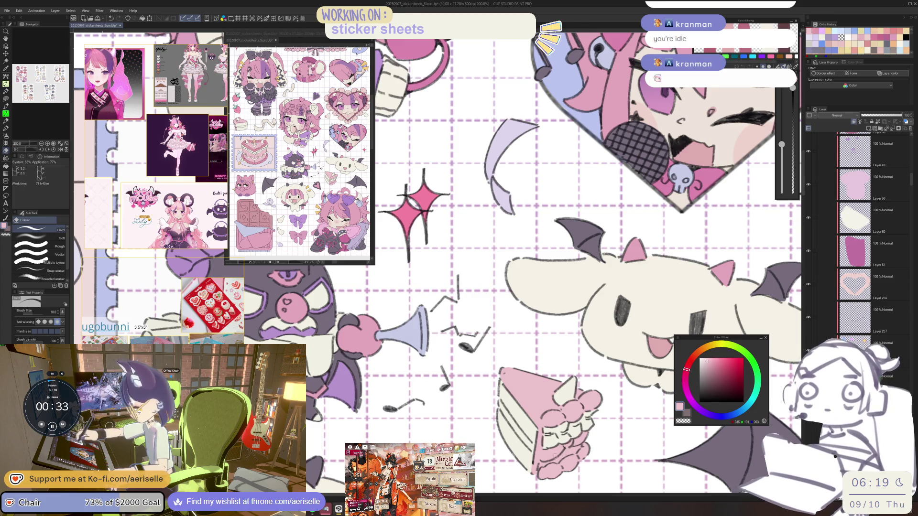
scroll(479, 259, "down", 5)
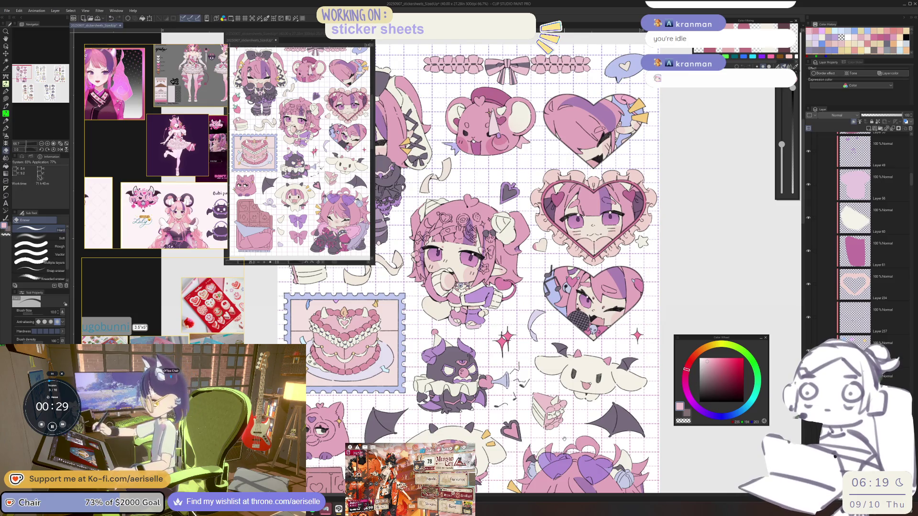
scroll(545, 421, "up", 5)
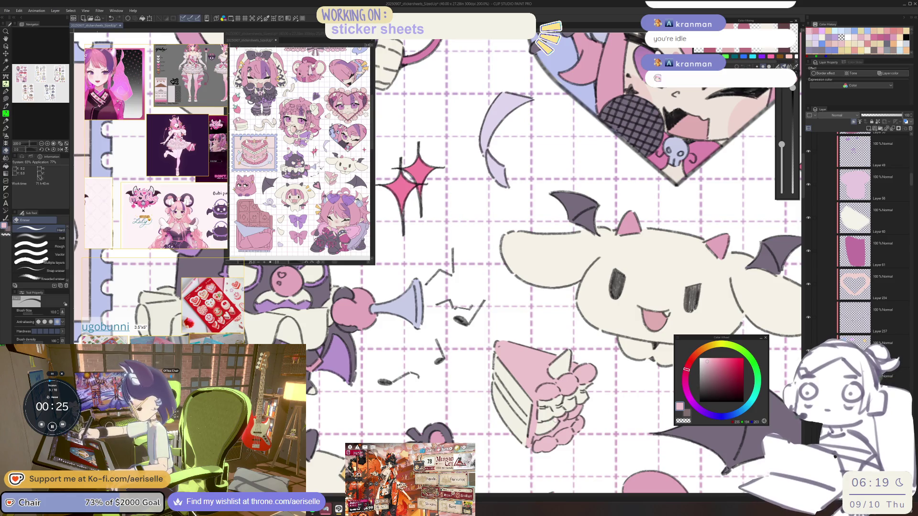
left_click_drag(569, 419, 580, 403)
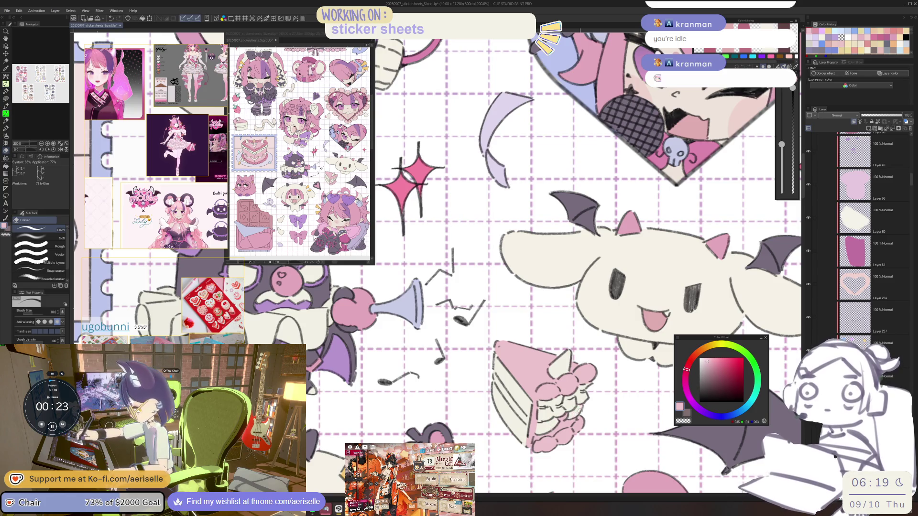
scroll(627, 360, "down", 3)
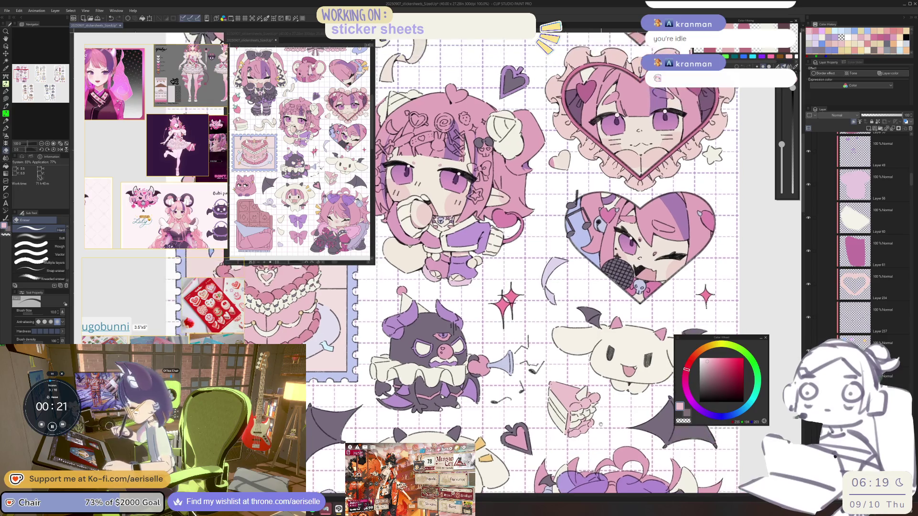
scroll(604, 406, "down", 2)
key("o")
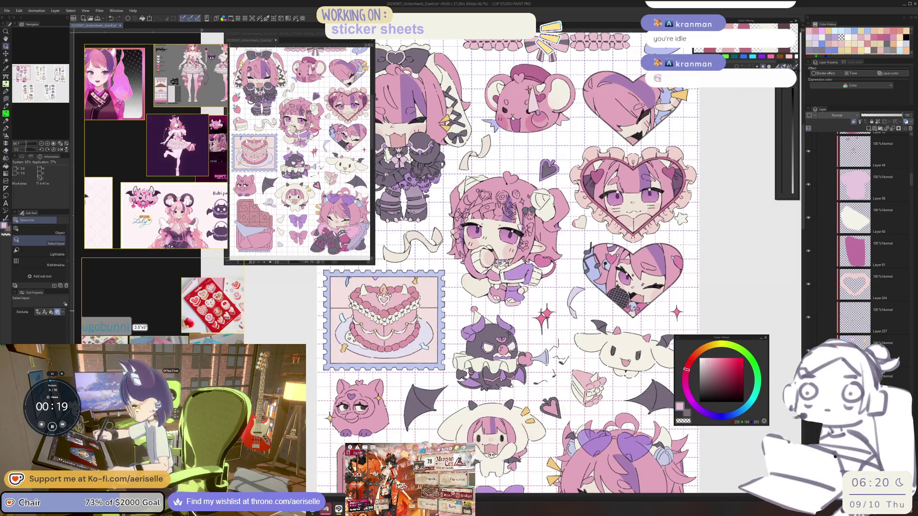
Lasso-fill the berries on the cake slices darker pink
scroll(463, 385, "up", 6)
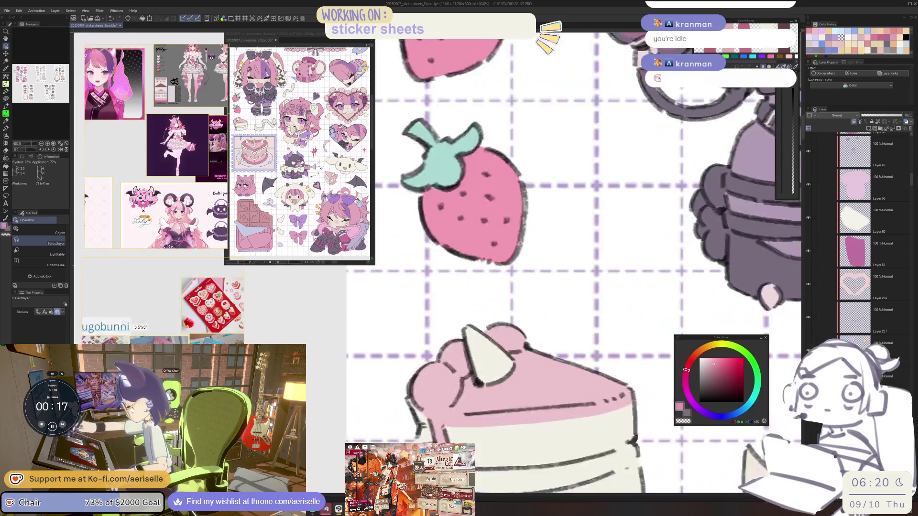
key("u")
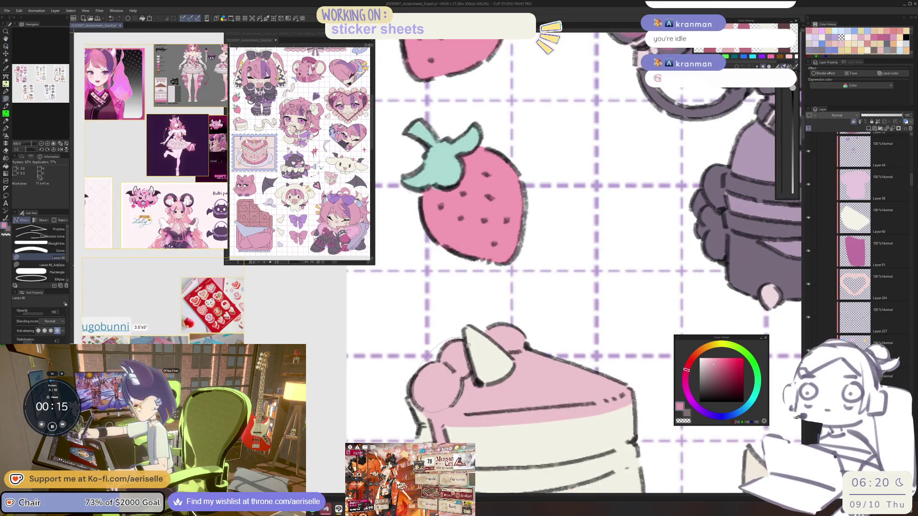
left_click_drag(468, 344, 476, 365)
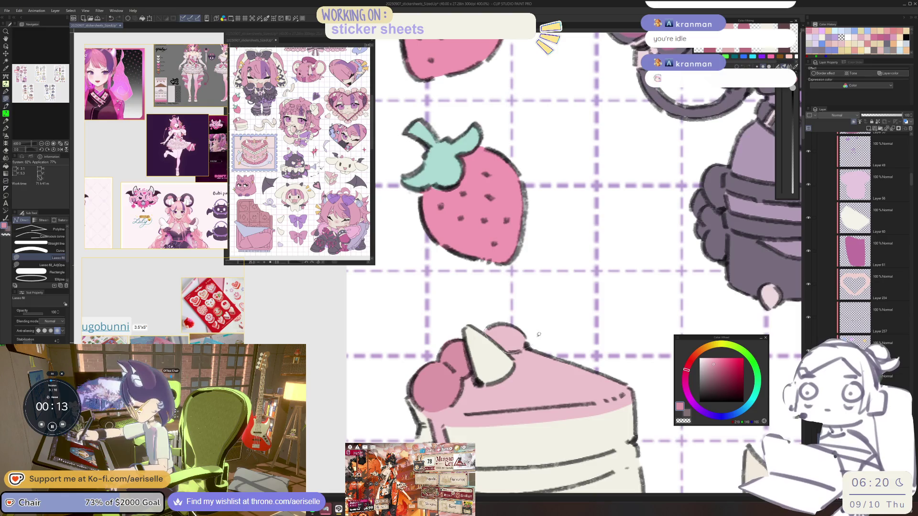
scroll(539, 335, "down", 5)
scroll(521, 378, "up", 5)
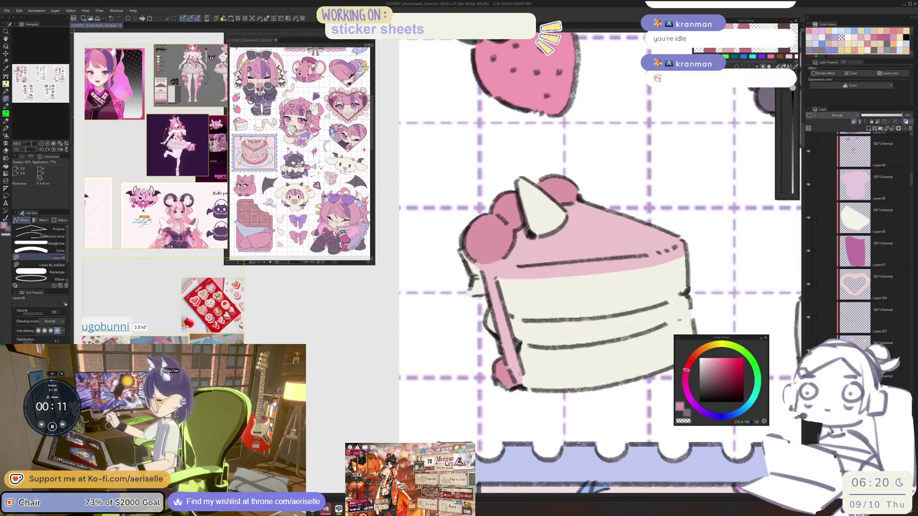
scroll(520, 374, "down", 6)
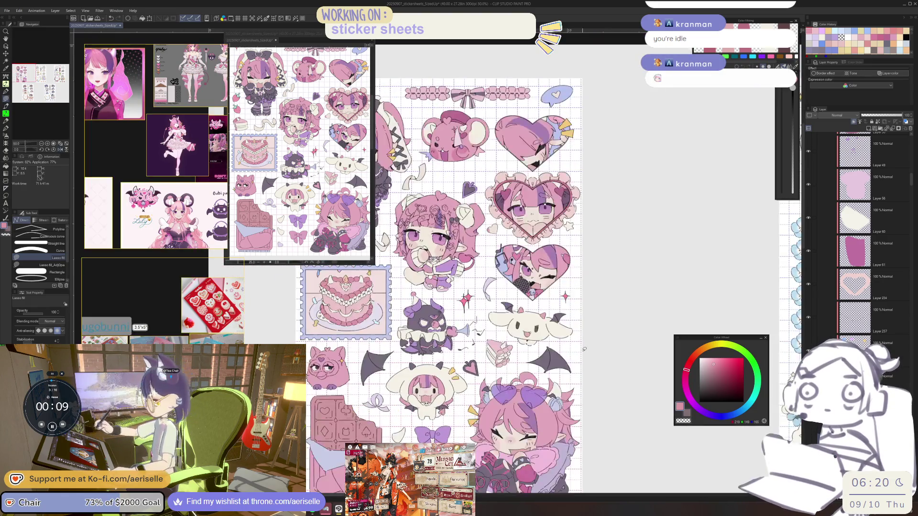
scroll(521, 354, "up", 8)
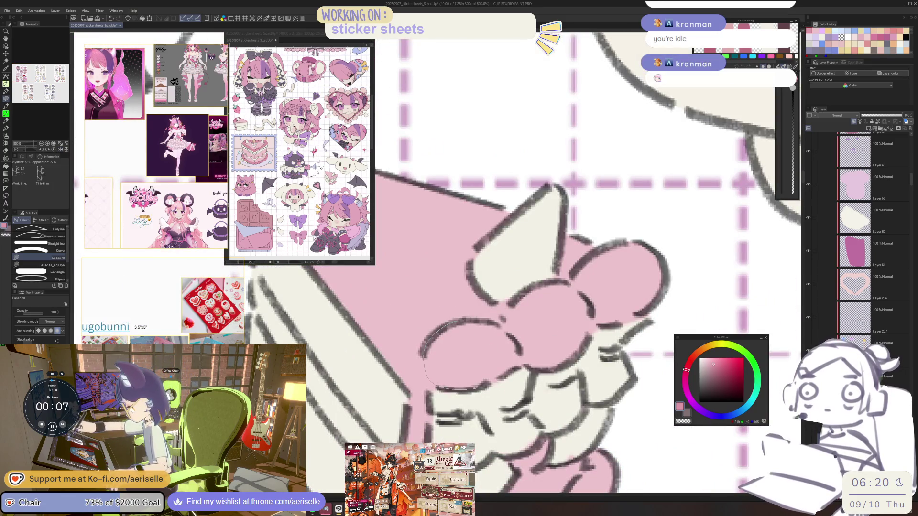
mouse_move(527, 363)
left_mouse_down()
mouse_move(578, 358)
mouse_move(617, 324)
left_mouse_up()
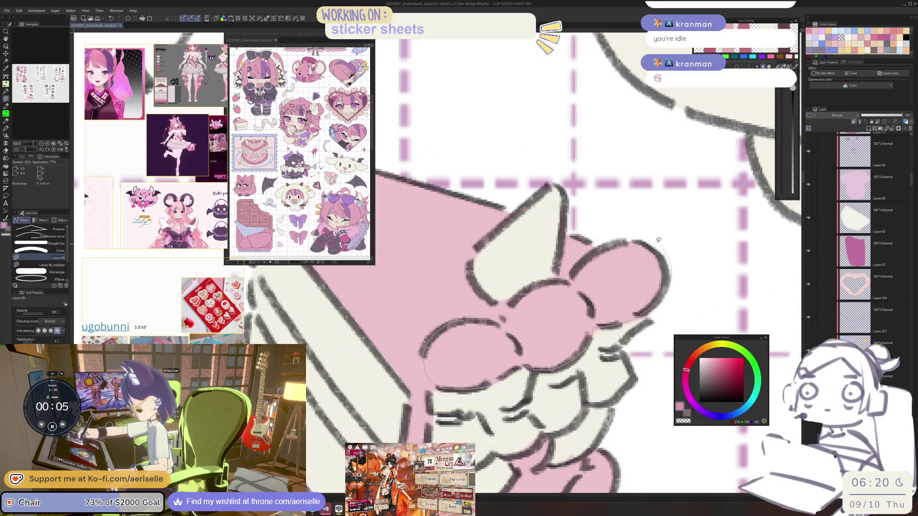
left_click_drag(499, 325, 499, 326)
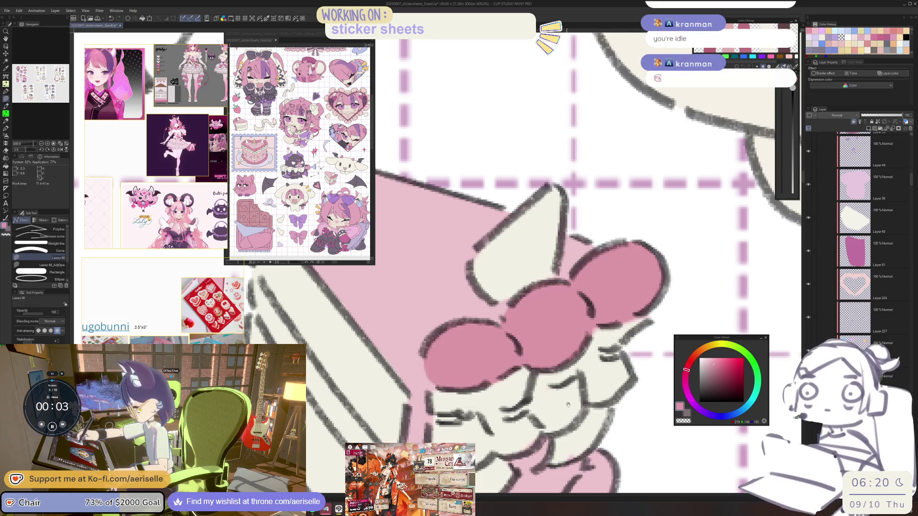
scroll(515, 445, "down", 3)
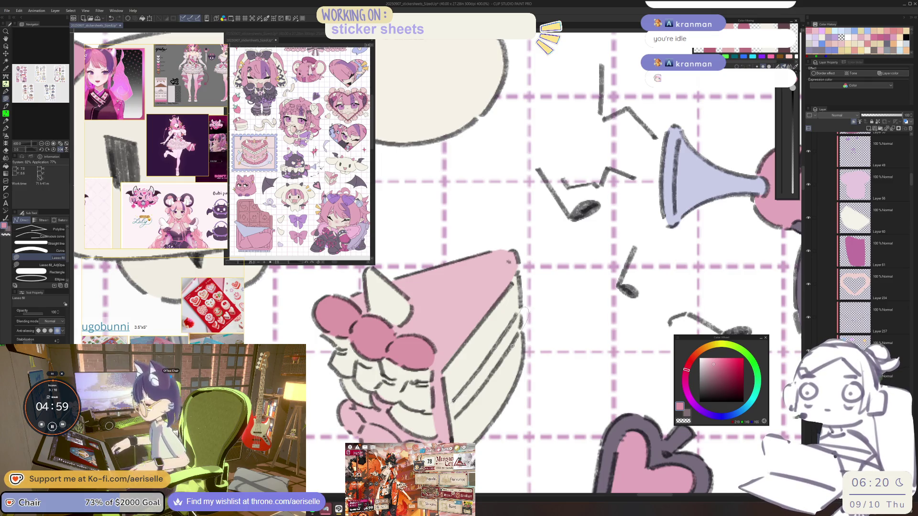
Fill a pink stripe along the cake slice's side and mirror the canvas
left_click_drag(451, 416, 455, 398)
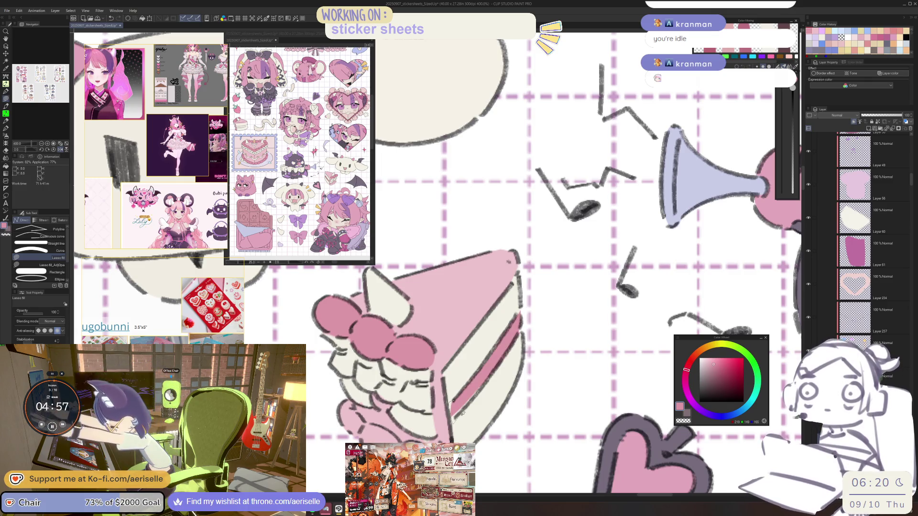
scroll(461, 411, "down", 3)
key("h")
scroll(527, 369, "up", 3)
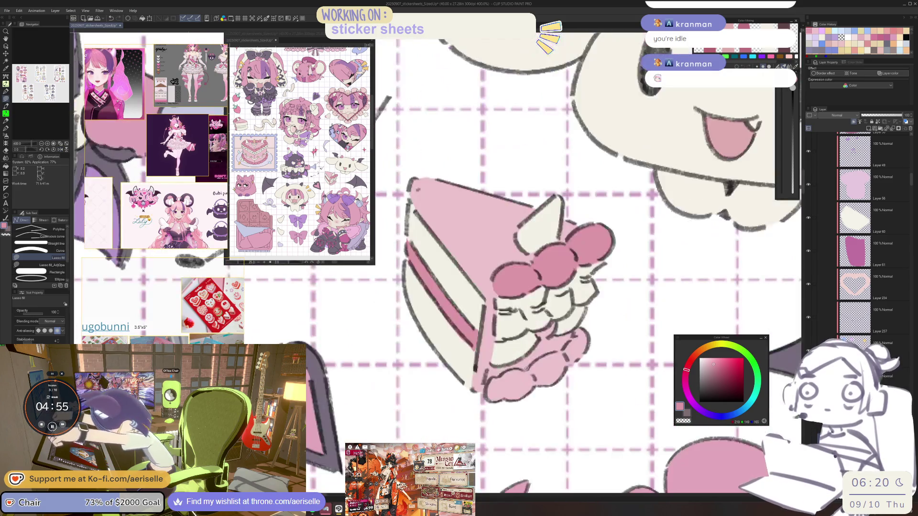
Fill the cake's bottom frosting and a jam band across the slice pink
mouse_move(495, 372)
left_mouse_down()
mouse_move(564, 401)
mouse_move(586, 327)
mouse_move(531, 366)
left_mouse_up()
scroll(526, 287, "down", 6)
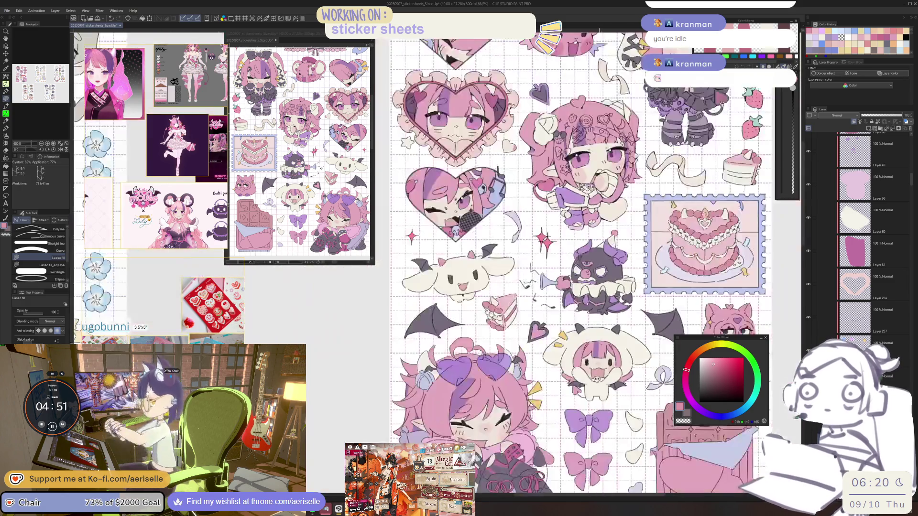
scroll(381, 395, "up", 5)
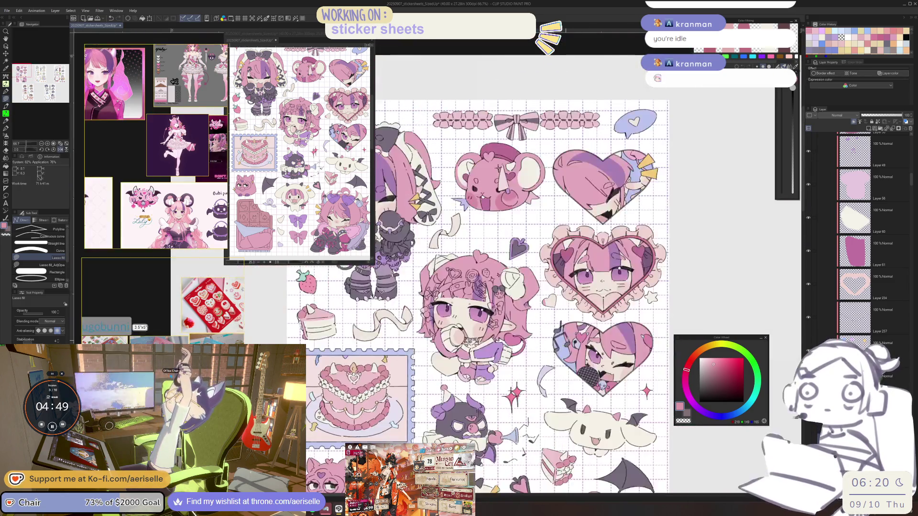
scroll(381, 395, "up", 4)
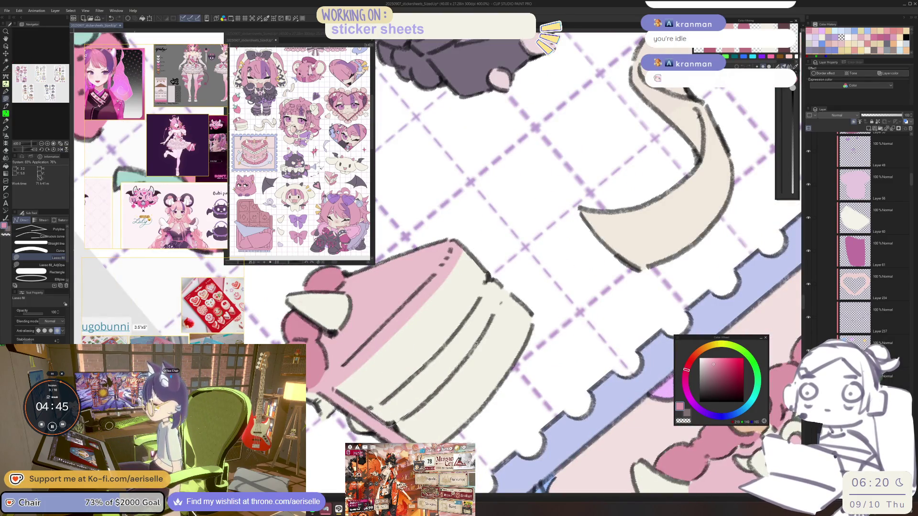
mouse_move(487, 283)
left_mouse_down()
mouse_move(431, 335)
mouse_move(378, 416)
mouse_move(432, 364)
left_mouse_up()
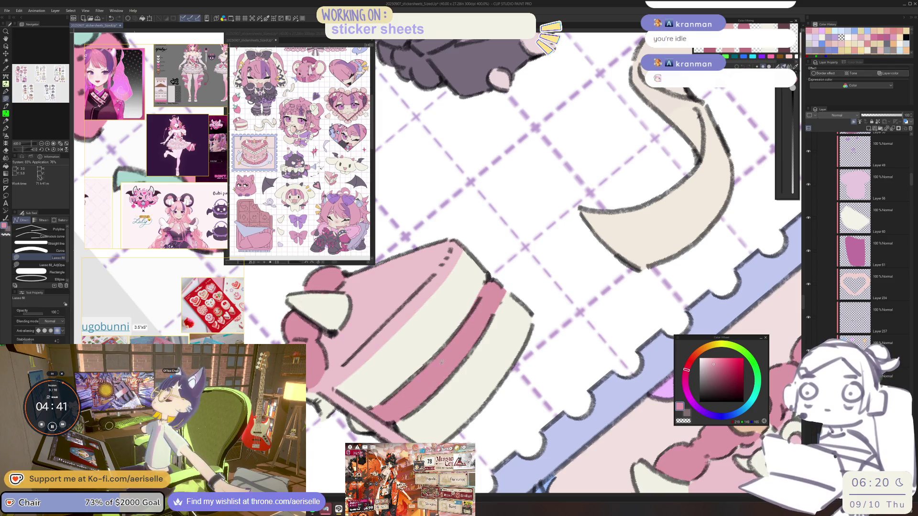
scroll(432, 365, "down", 5)
scroll(441, 367, "down", 2)
mouse_move(440, 366)
left_mouse_down()
mouse_move(565, 378)
mouse_move(609, 375)
mouse_move(633, 360)
left_mouse_up()
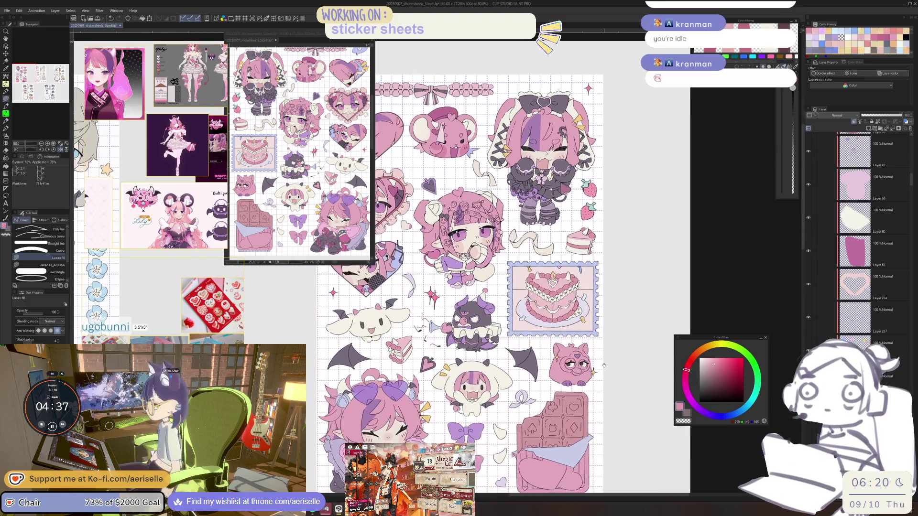
Zoom into the reference board and pan to the pink bird-faced character image
scroll(603, 367, "down", 1)
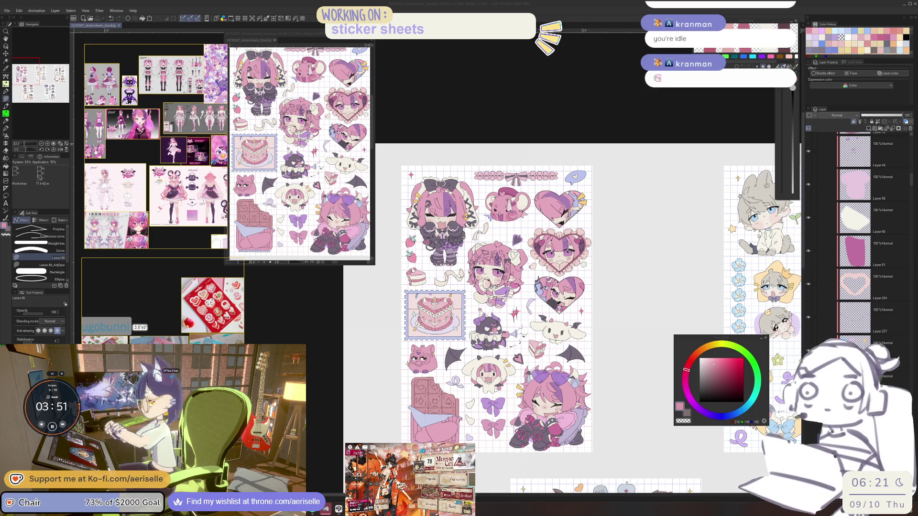
left_click(731, 339)
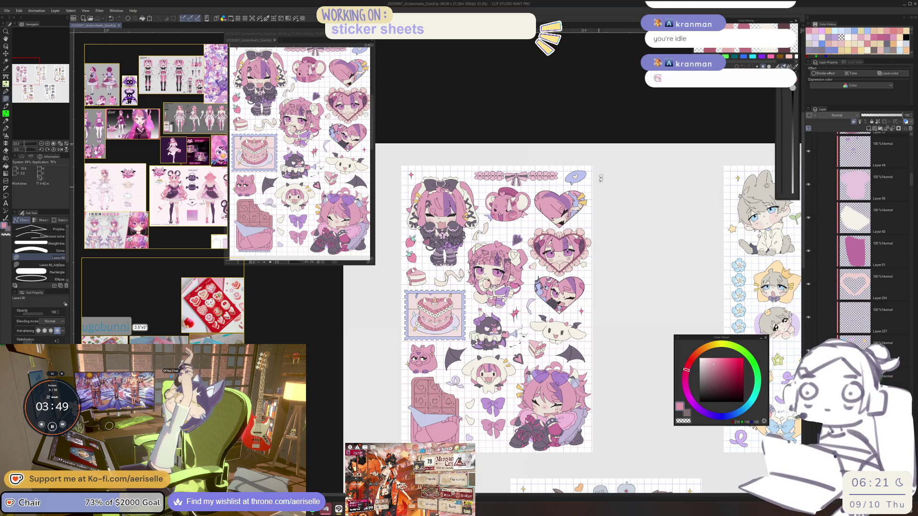
scroll(87, 164, "up", 6)
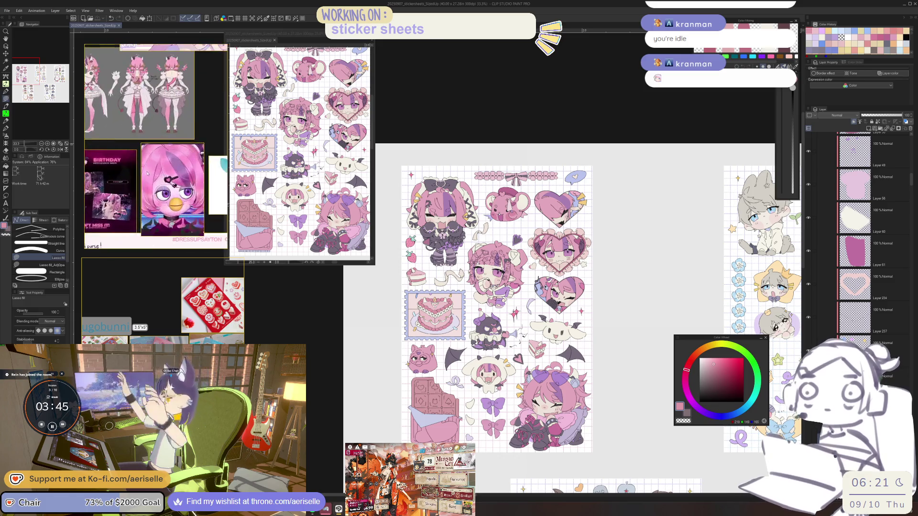
left_click_drag(87, 164, 75, 150)
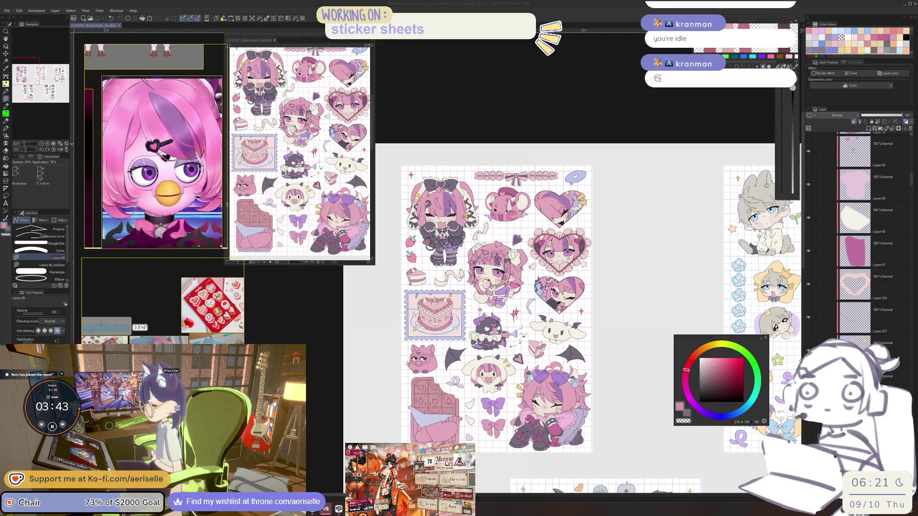
scroll(572, 320, "up", 3)
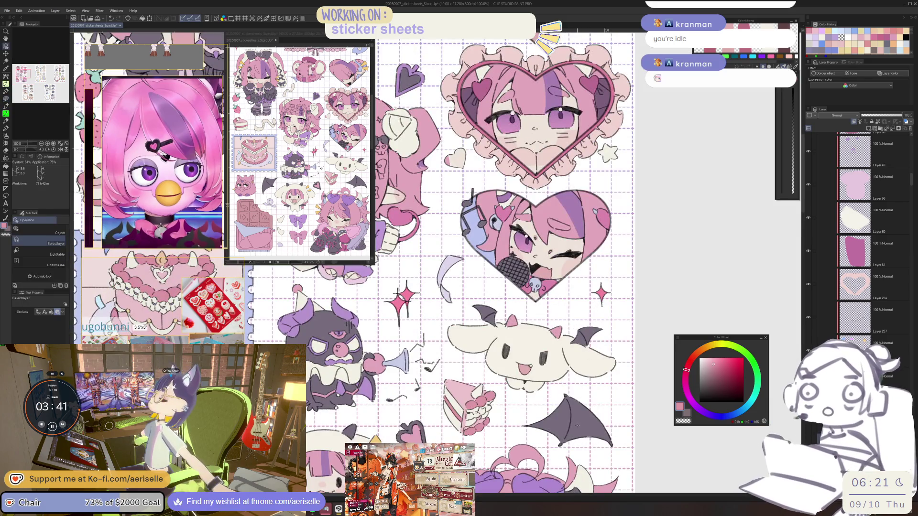
Select the Furby's layer, sample yellow and fill the Furby's beak
left_click(578, 392, "ctrl+shift")
scroll(579, 392, "down", 3)
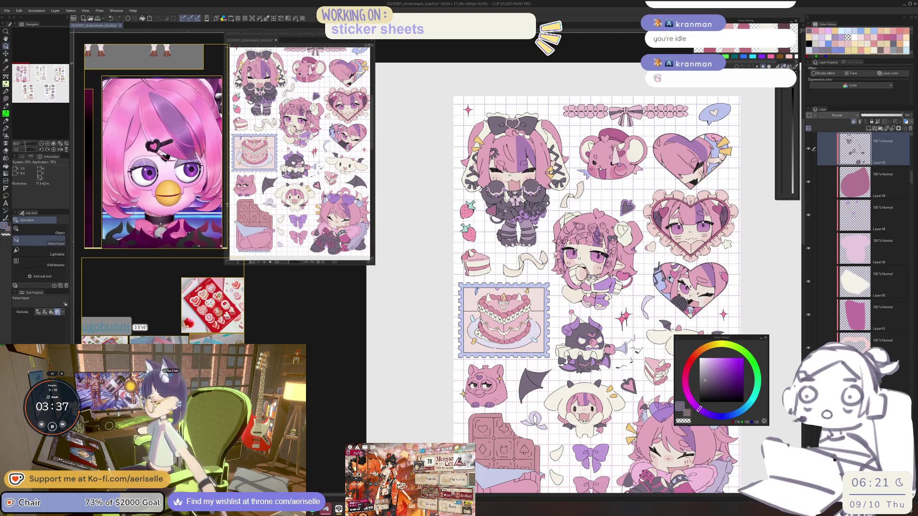
scroll(501, 400, "up", 3)
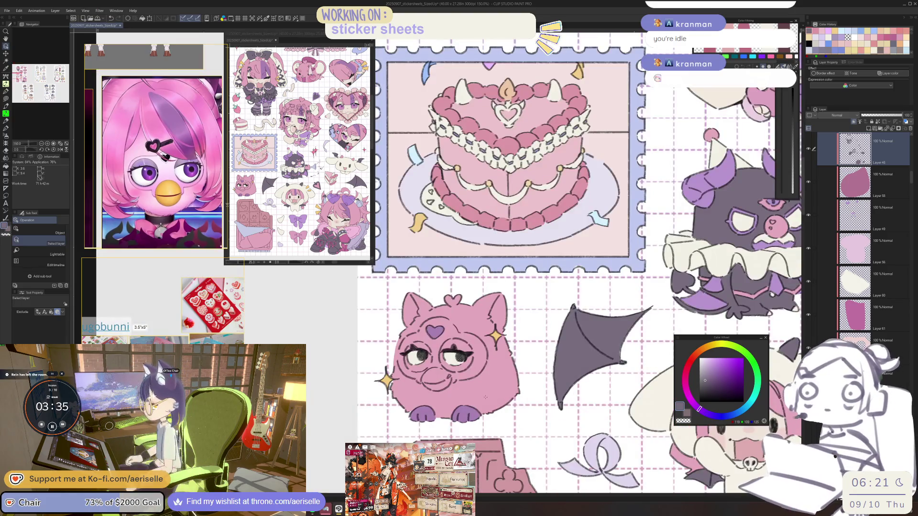
key("u")
scroll(579, 263, "down", 3)
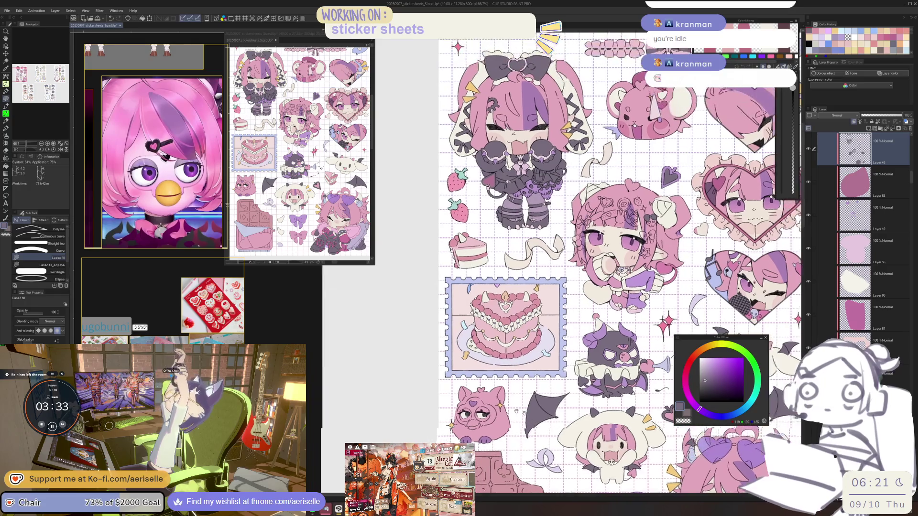
scroll(546, 422, "up", 3)
left_click(652, 379, "ctrl")
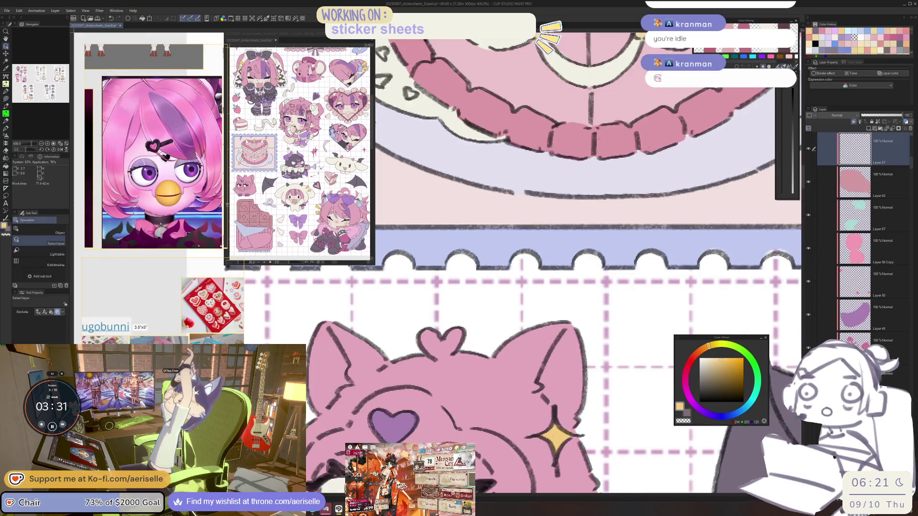
scroll(526, 335, "up", 2)
left_click_drag(577, 397, 601, 388)
key("u")
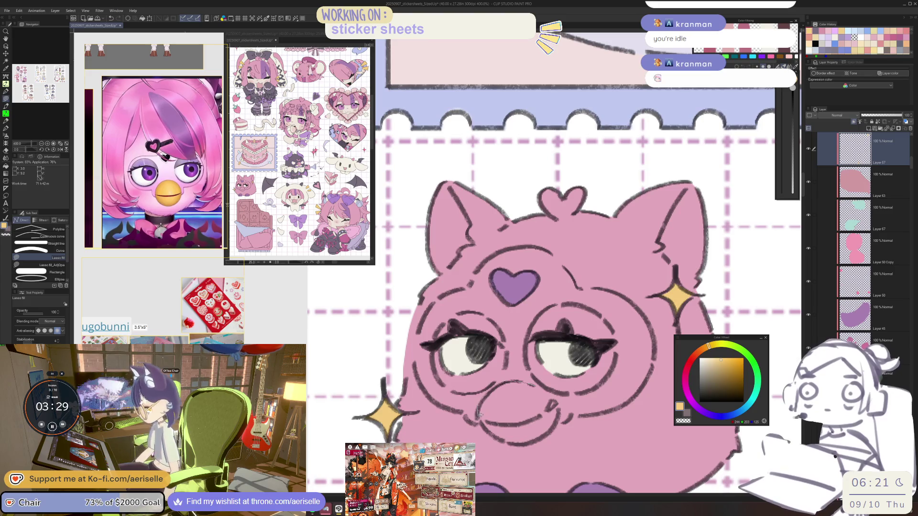
left_click_drag(480, 401, 483, 398)
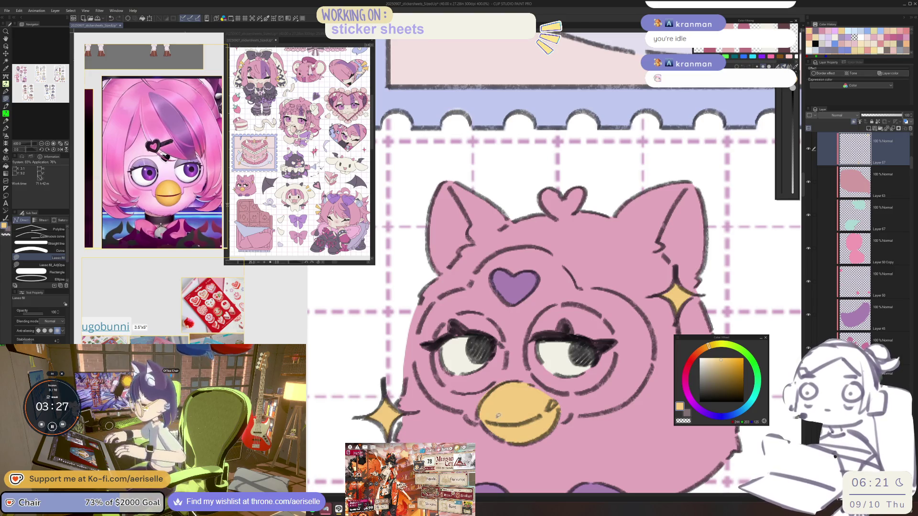
Fill a lighter pink highlight patch on the Furby's face
key("e")
key("u")
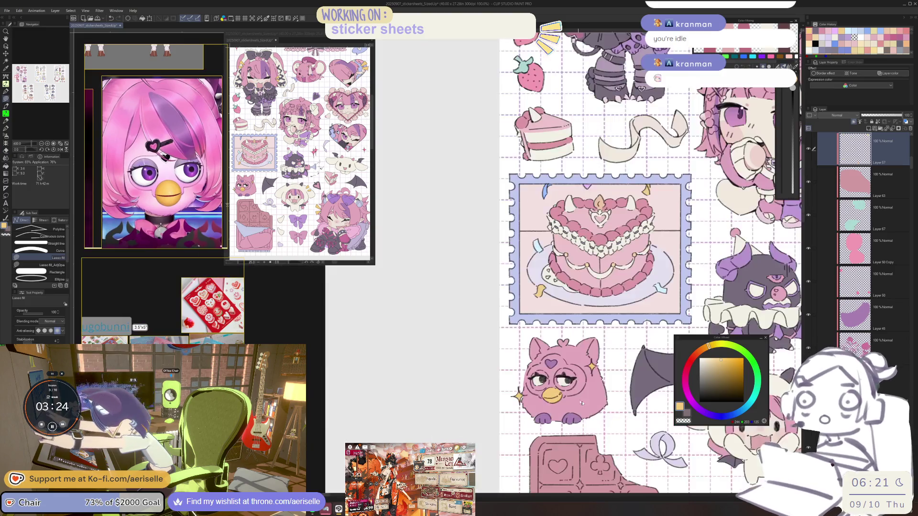
scroll(562, 384, "down", 4)
mouse_move(562, 385)
left_mouse_down()
mouse_move(531, 382)
mouse_move(574, 416)
left_mouse_up()
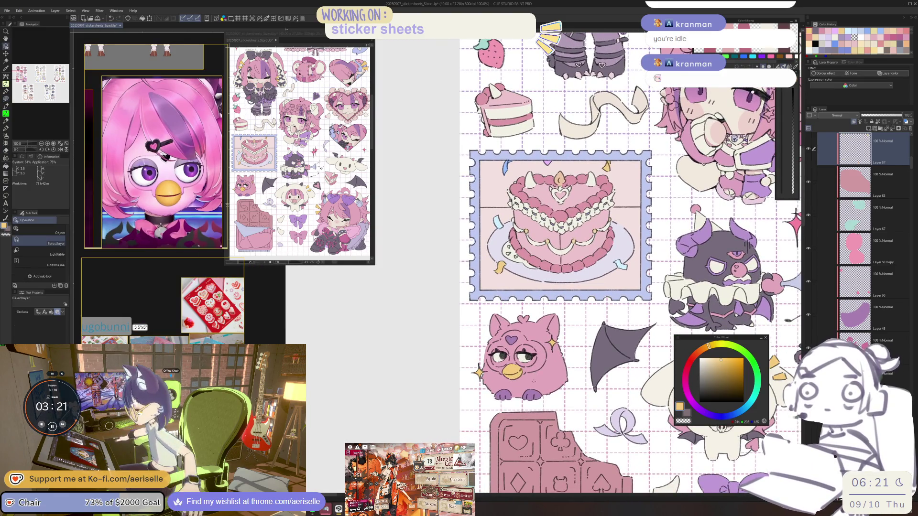
left_click(573, 415, "ctrl+shift")
left_click(709, 362)
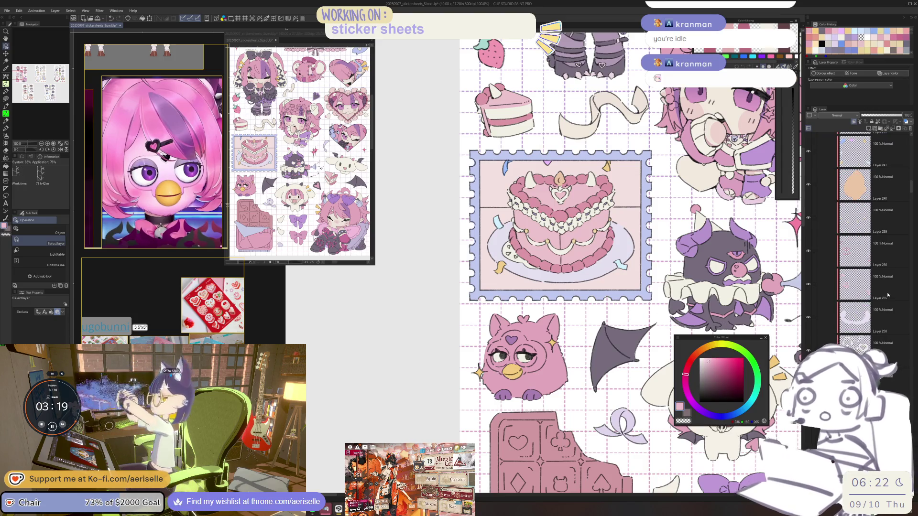
scroll(503, 332, "up", 4)
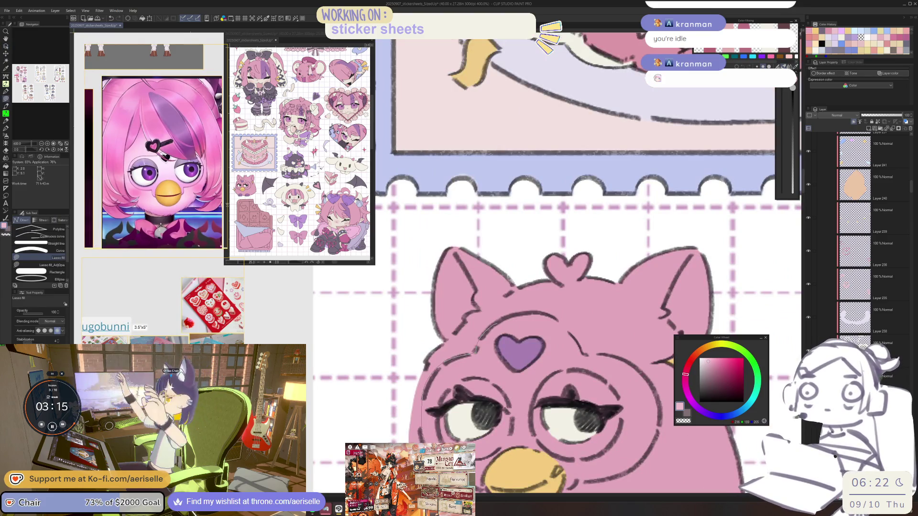
mouse_move(537, 449)
left_mouse_down()
mouse_move(529, 330)
mouse_move(482, 339)
mouse_move(473, 370)
mouse_move(521, 485)
mouse_move(542, 473)
left_mouse_up()
Tilt the view, erase to tidy the highlight fills, then straighten it
key("minus")
scroll(496, 291, "down", 2)
key("e")
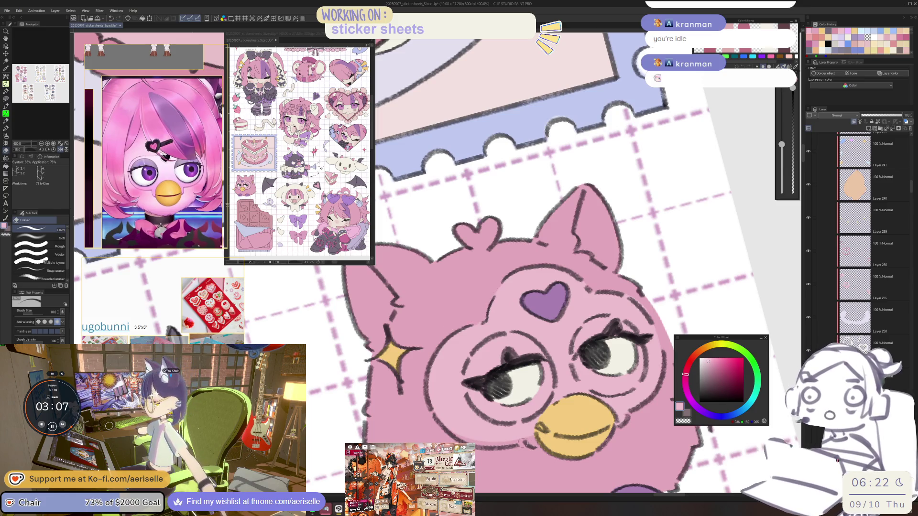
key("u")
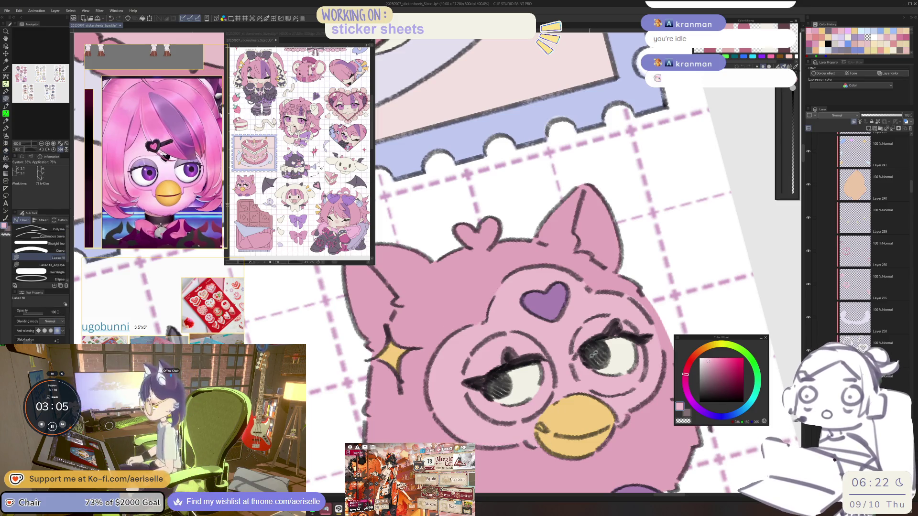
scroll(593, 354, "down", 3)
scroll(478, 335, "up", 3)
key("e")
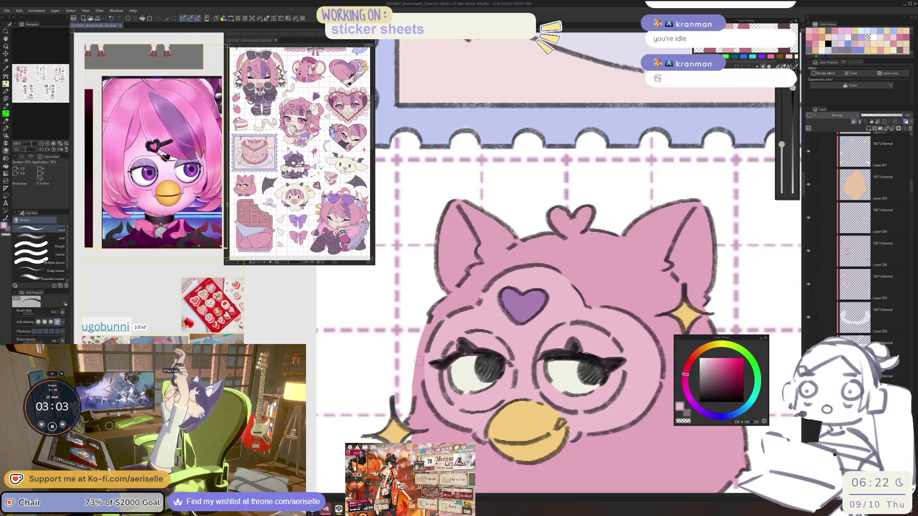
scroll(419, 360, "down", 5)
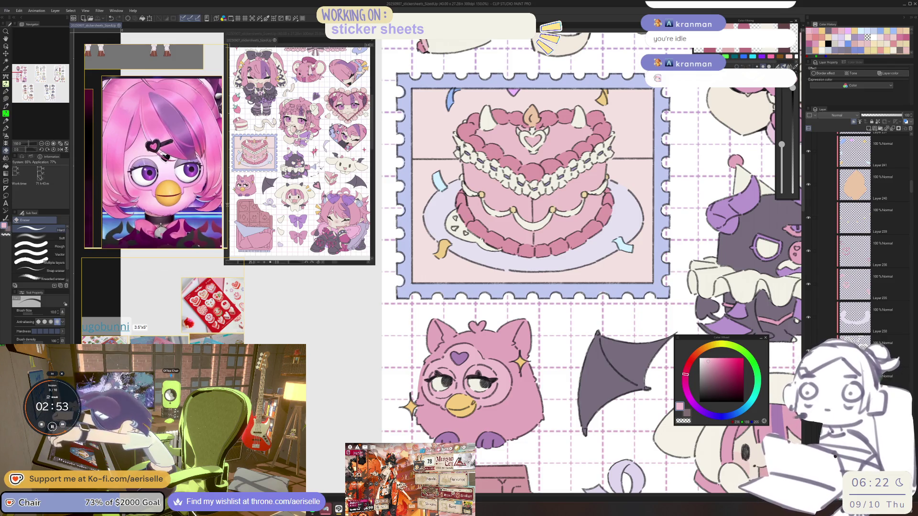
scroll(215, 201, "down", 6)
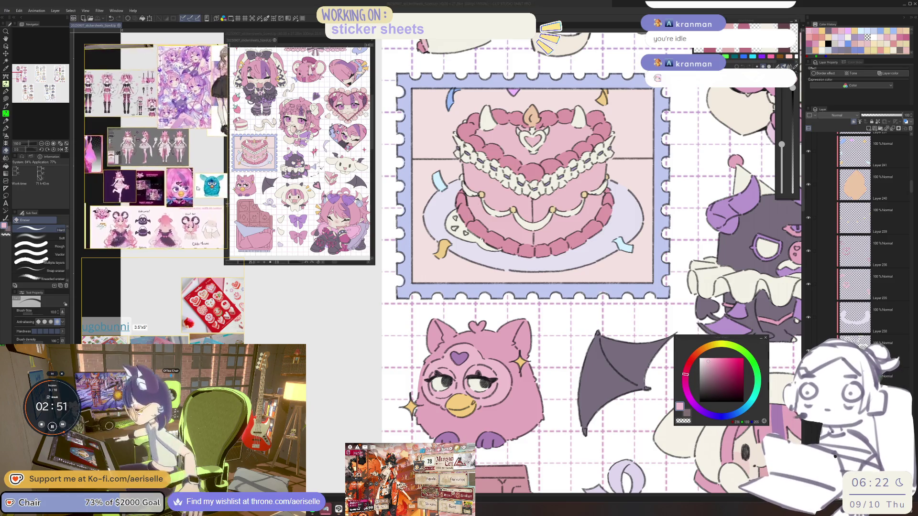
Pick purple on the colour wheel for the Furby's eye area, with Lasso fill active
scroll(191, 179, "down", 2)
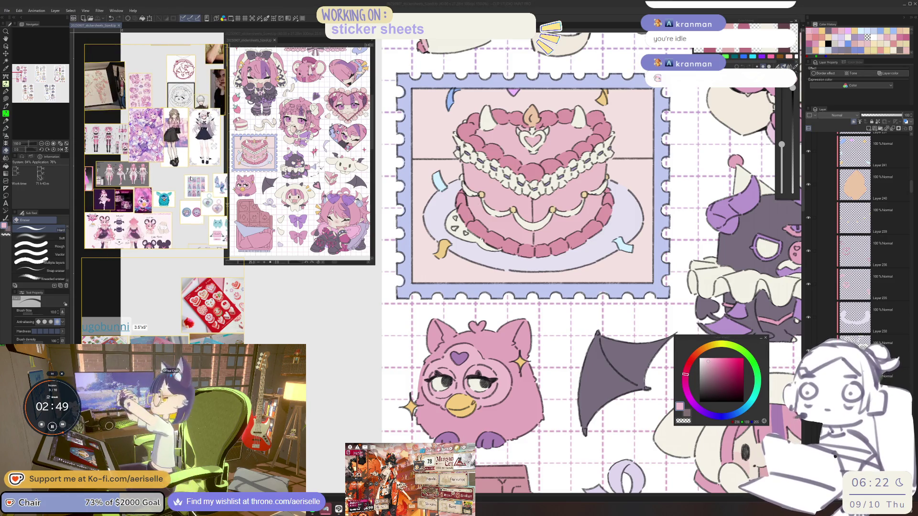
scroll(190, 178, "up", 8)
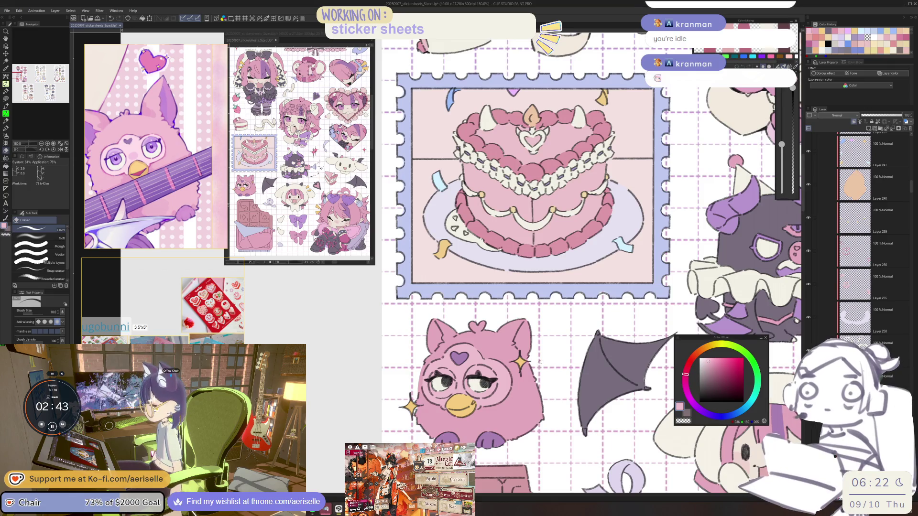
scroll(533, 382, "up", 1)
key("u")
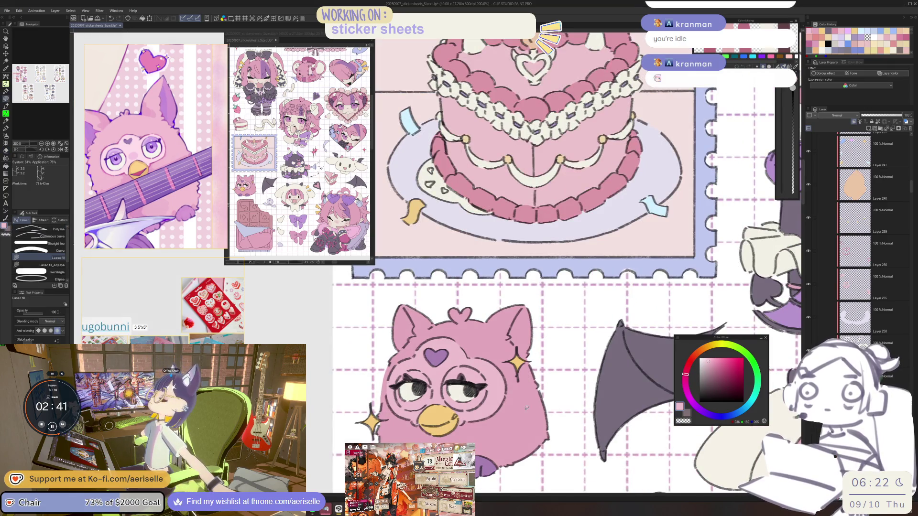
key("o")
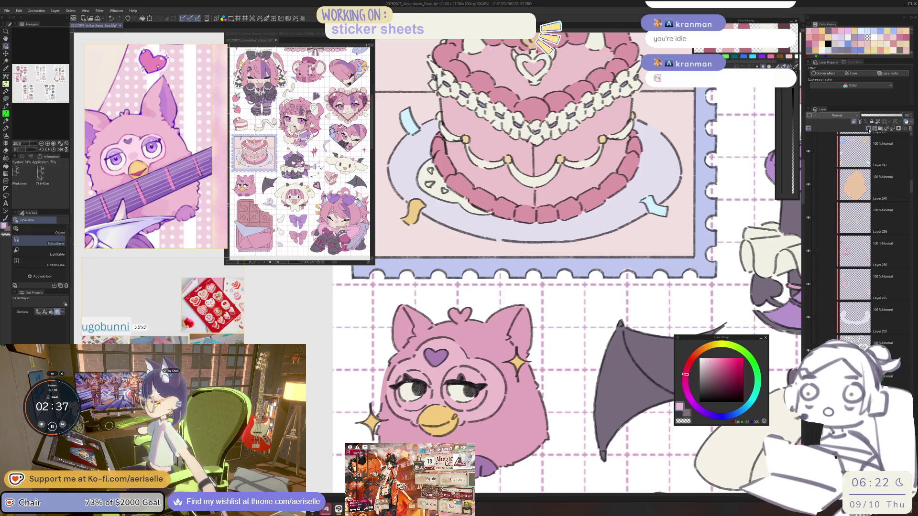
left_click(704, 412)
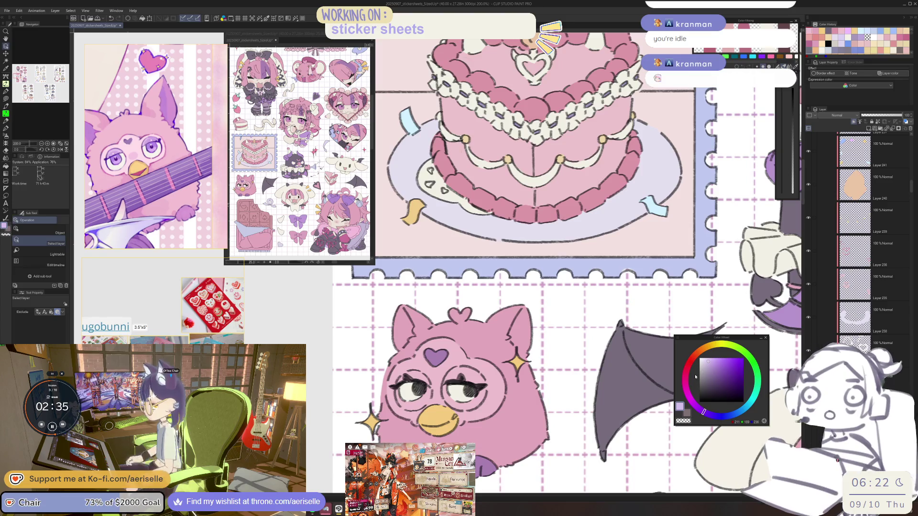
scroll(519, 384, "up", 4)
key("u")
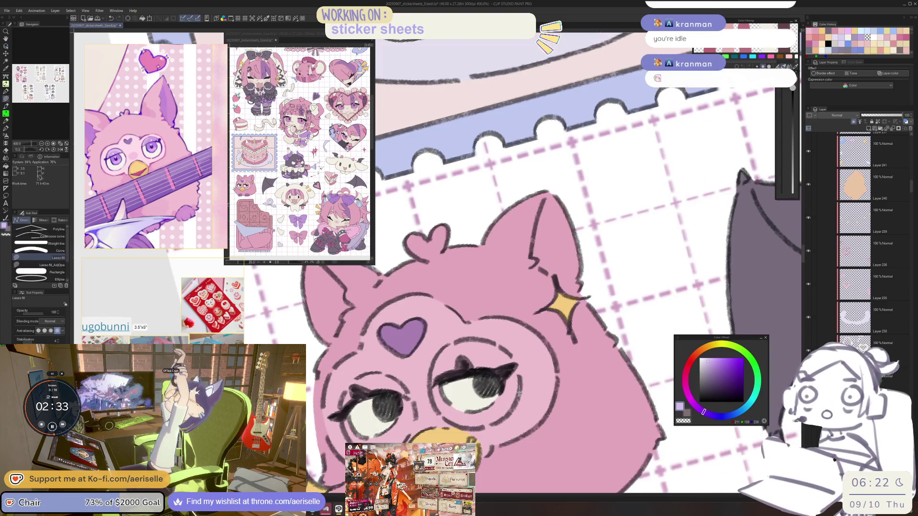
Shift the purple slightly toward pink and zoom out over the Furby sticker
left_click_drag(502, 347, 698, 391)
left_click(694, 404)
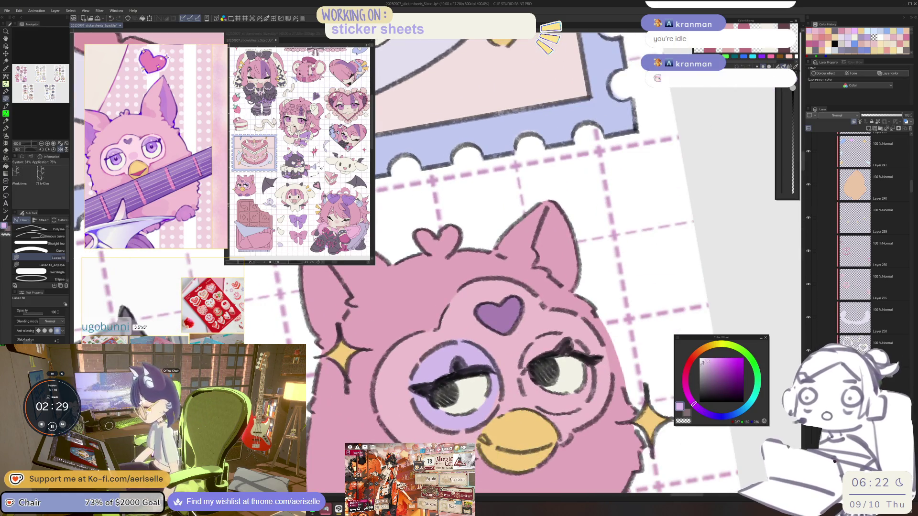
key("e")
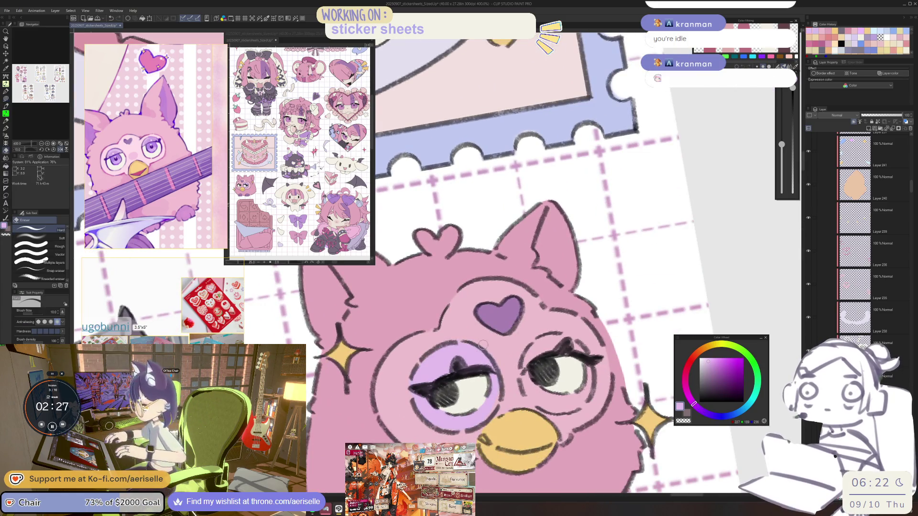
key("u")
key("ctrl+alt+0")
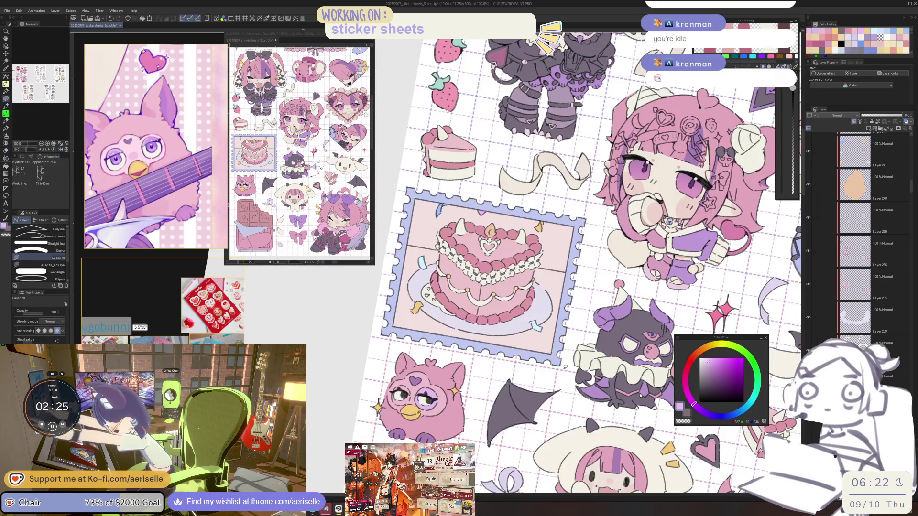
key("h")
key("g")
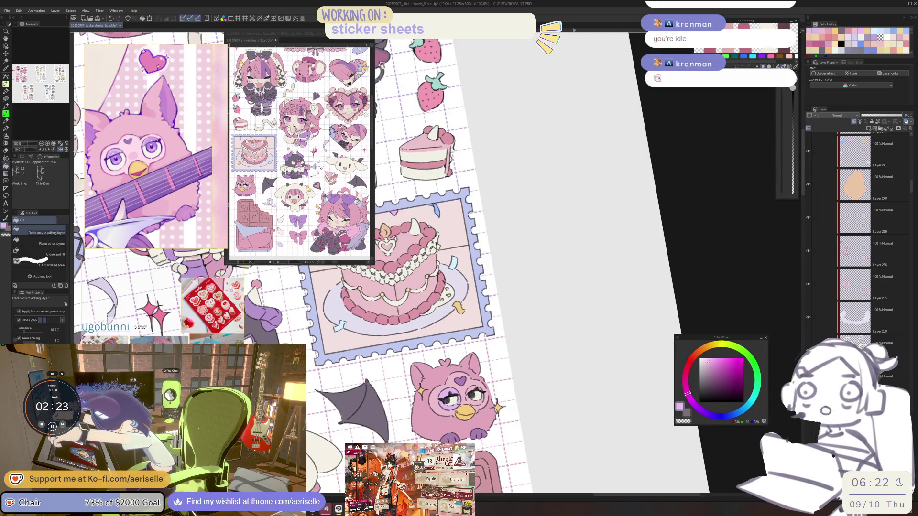
scroll(471, 385, "up", 2)
key("u")
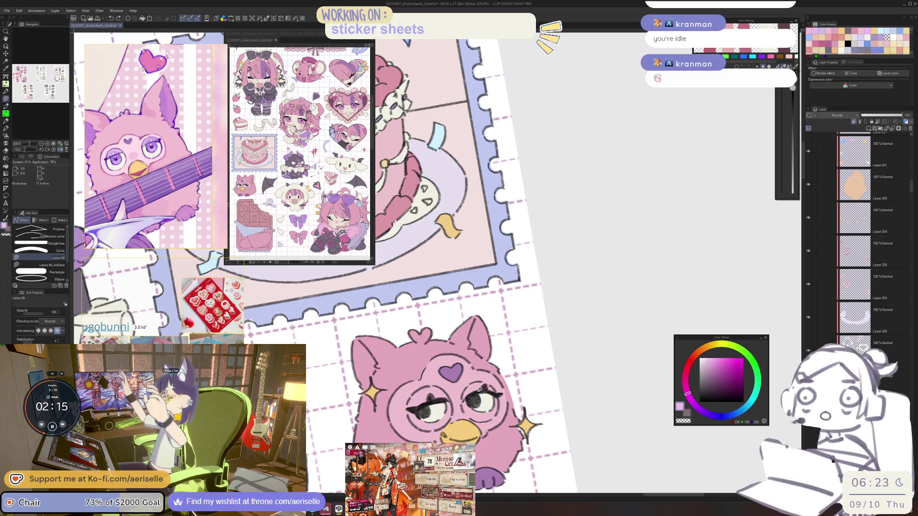
Lasso-fill the Furby's inner ear light pink
scroll(562, 415, "down", 3)
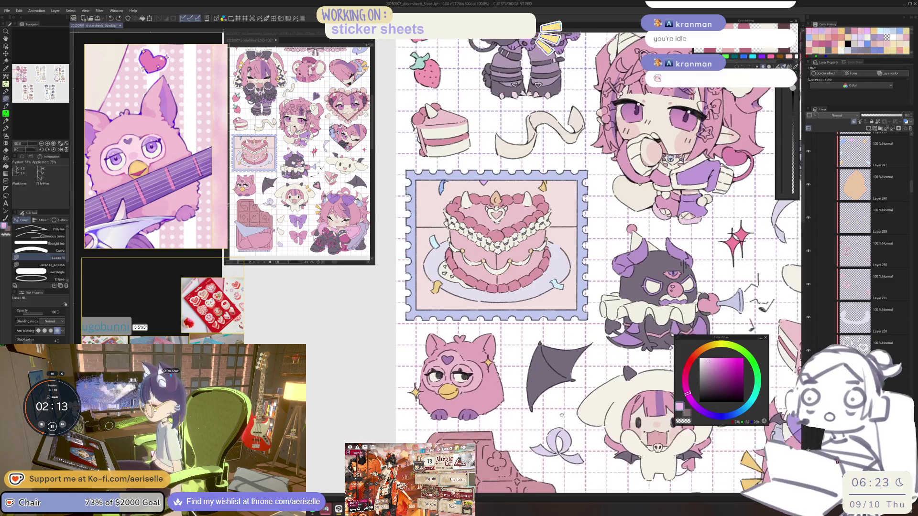
scroll(497, 330, "up", 4)
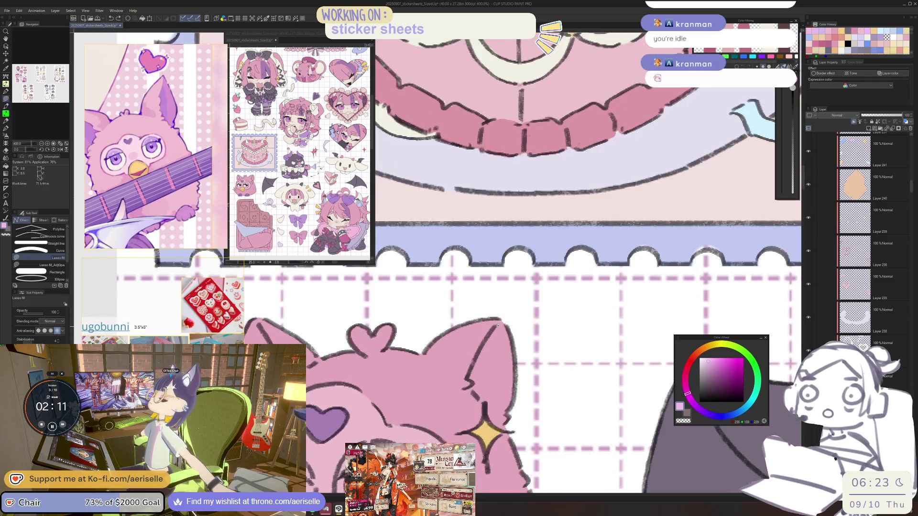
left_click_drag(497, 325, 472, 384)
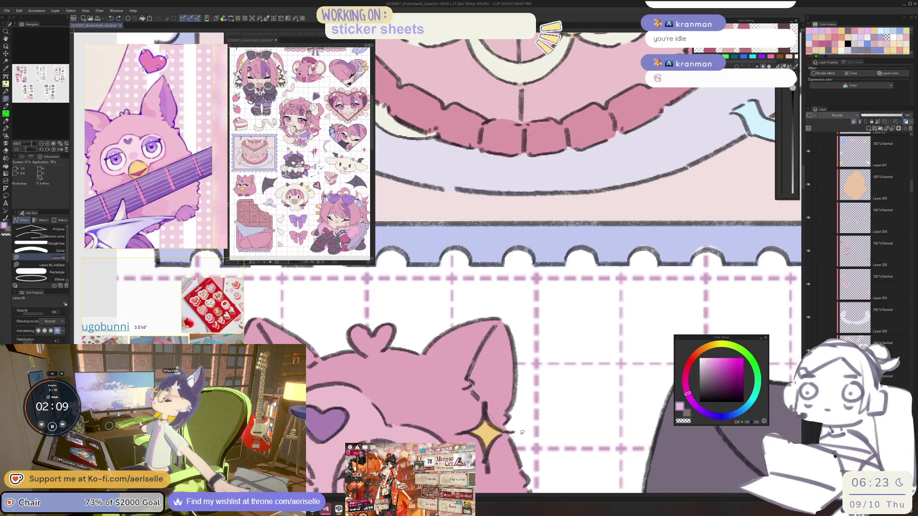
scroll(522, 432, "down", 4)
scroll(598, 326, "up", 2)
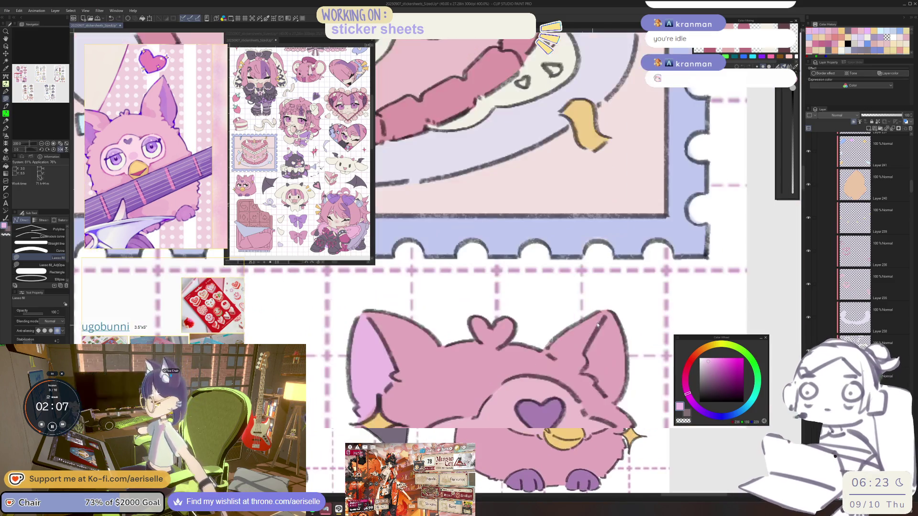
scroll(598, 325, "up", 2)
left_click_drag(597, 384, 622, 378)
left_click_drag(688, 390, 541, 368)
key("e")
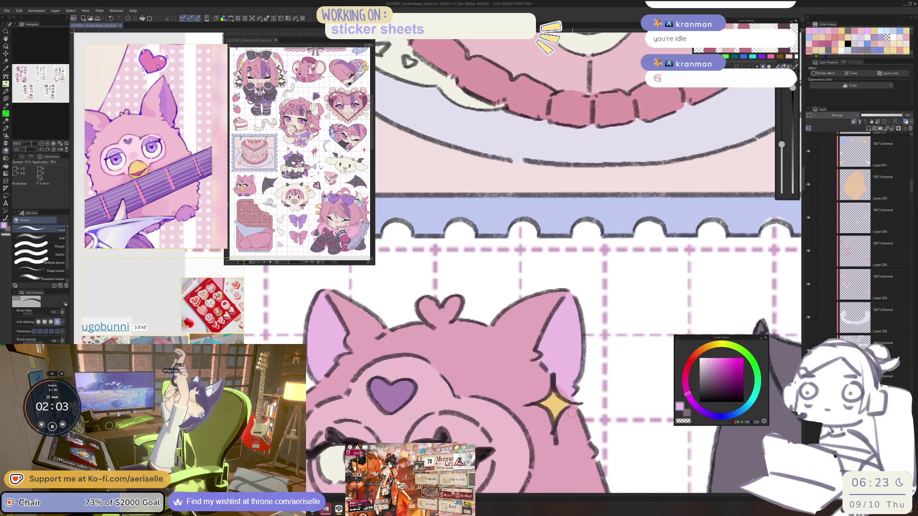
scroll(549, 378, "down", 4)
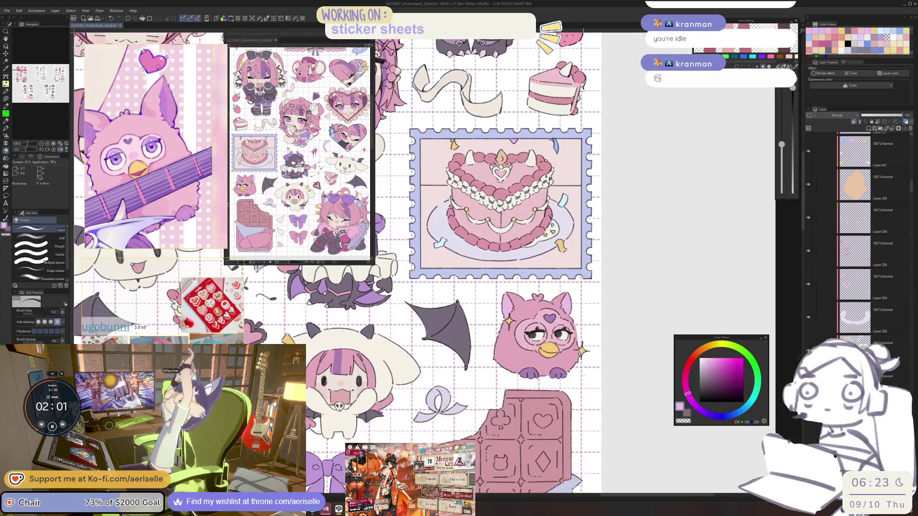
scroll(587, 380, "down", 2)
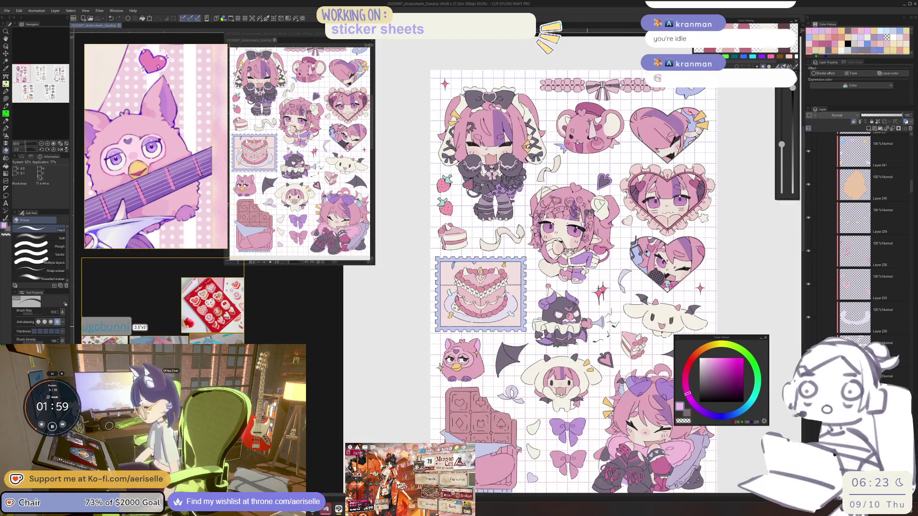
scroll(460, 379, "up", 2)
Apply a Hue/Saturation/Luminosity adjustment (Ctrl+U) to the Furby and confirm it
key("o")
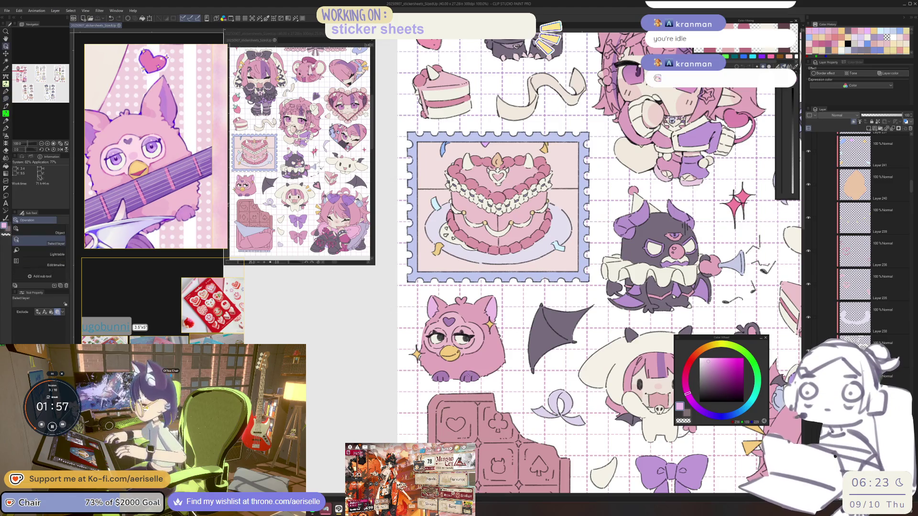
scroll(470, 373, "down", 2)
mouse_move(625, 453)
left_mouse_down()
mouse_move(592, 460)
mouse_move(589, 447)
left_mouse_up()
key("ctrl+u")
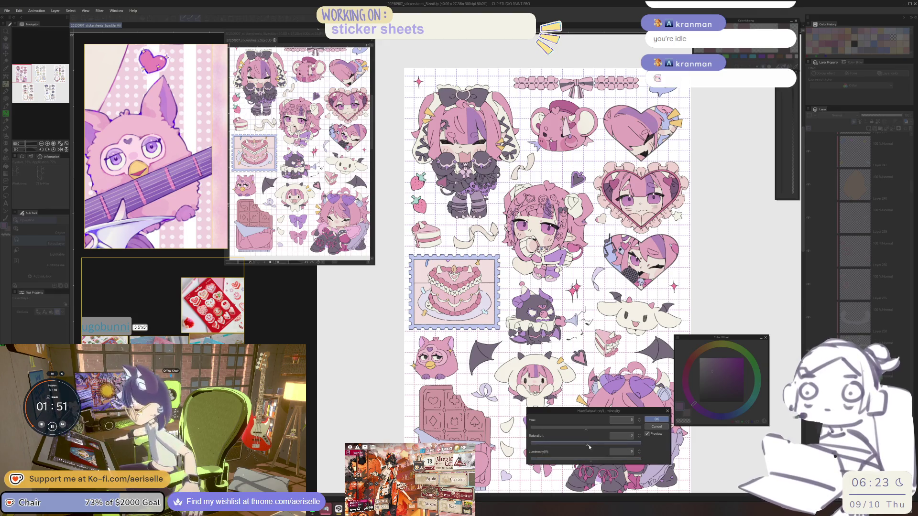
left_click(651, 420)
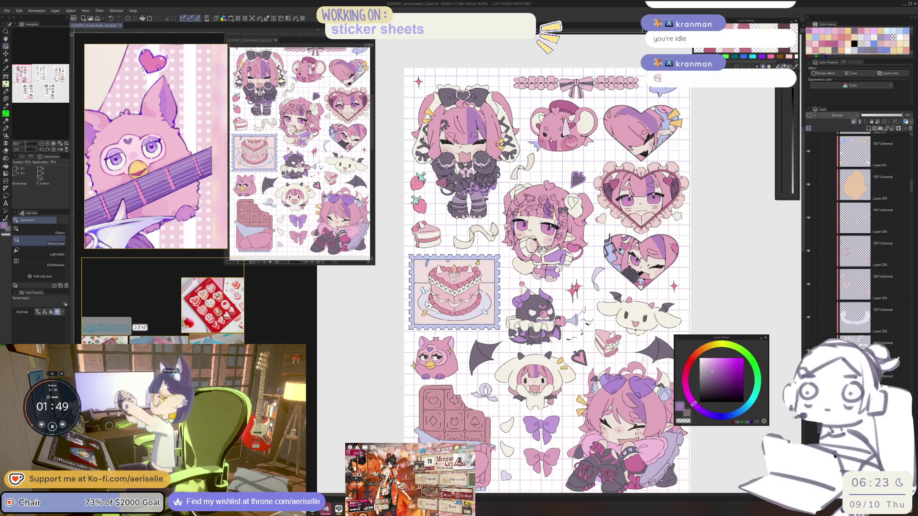
mouse_move(545, 282)
left_mouse_down()
mouse_move(525, 239)
mouse_move(540, 244)
mouse_move(541, 286)
mouse_move(534, 326)
mouse_move(473, 457)
mouse_move(490, 486)
mouse_move(501, 458)
mouse_move(496, 368)
mouse_move(521, 336)
left_mouse_up()
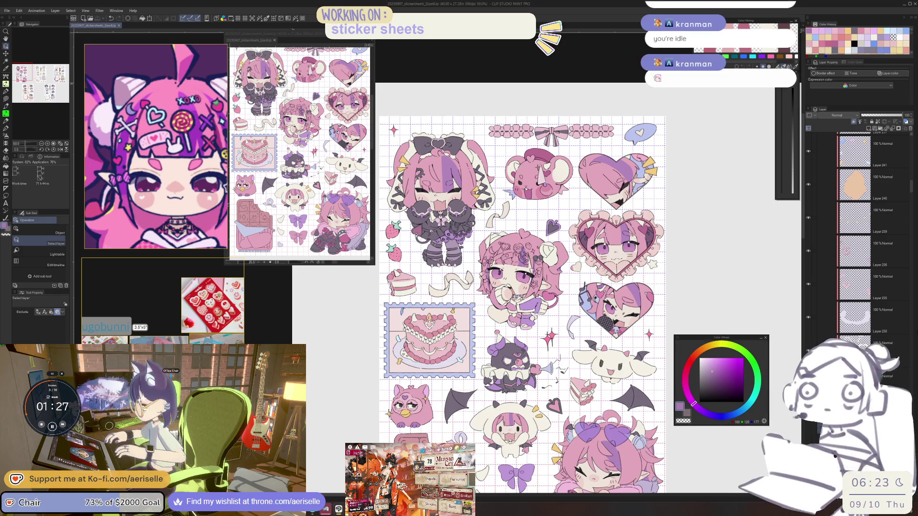
Zoom the canvas in to 200% on the pink-haired girl's face sticker
left_click_drag(910, 186, 911, 164)
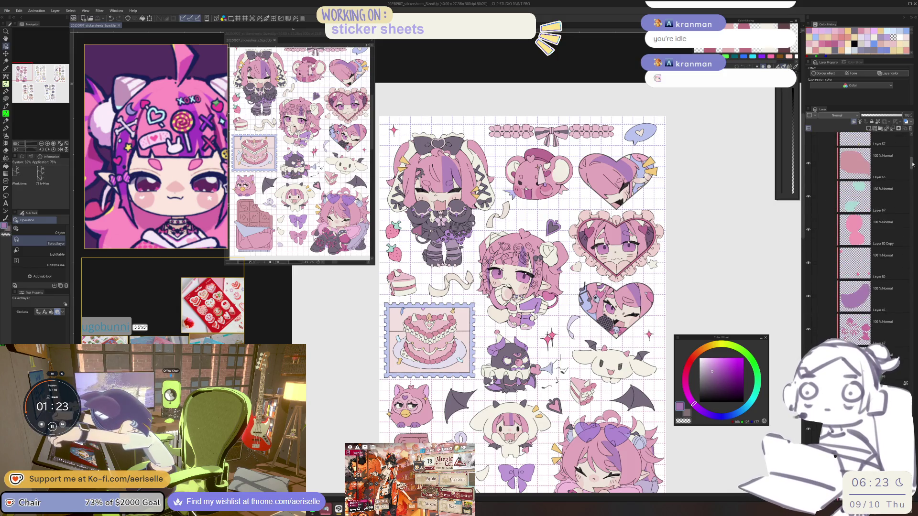
scroll(532, 261, "up", 5)
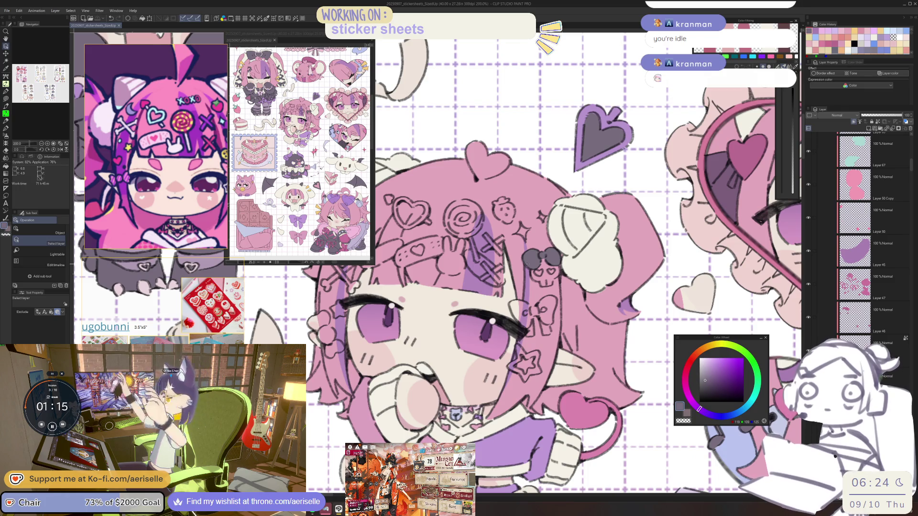
Add a new layer and lasso-fill the small skull hair clip light lavender
scroll(912, 166, "down", 5)
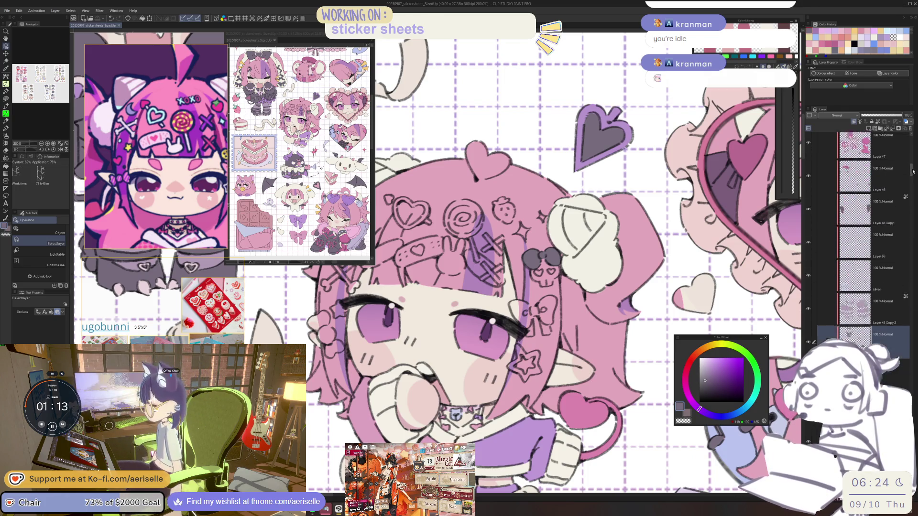
left_click(870, 129)
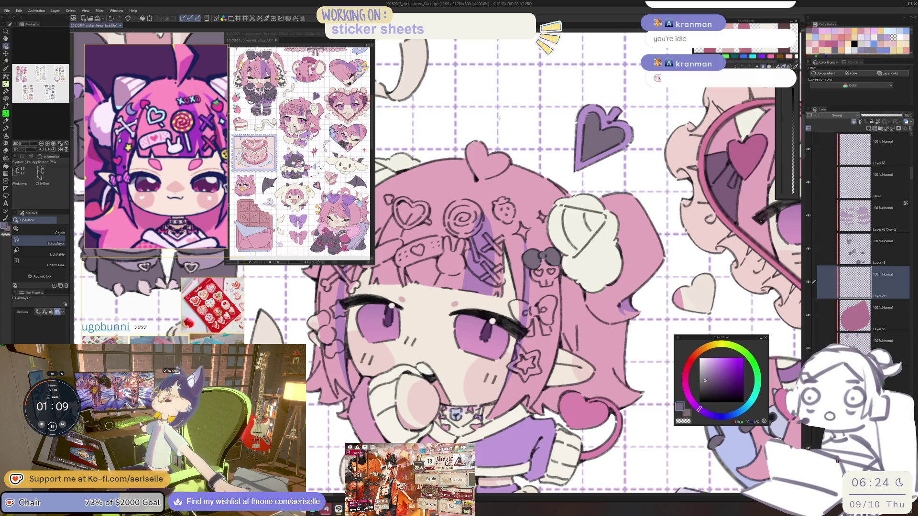
scroll(180, 125, "down", 3)
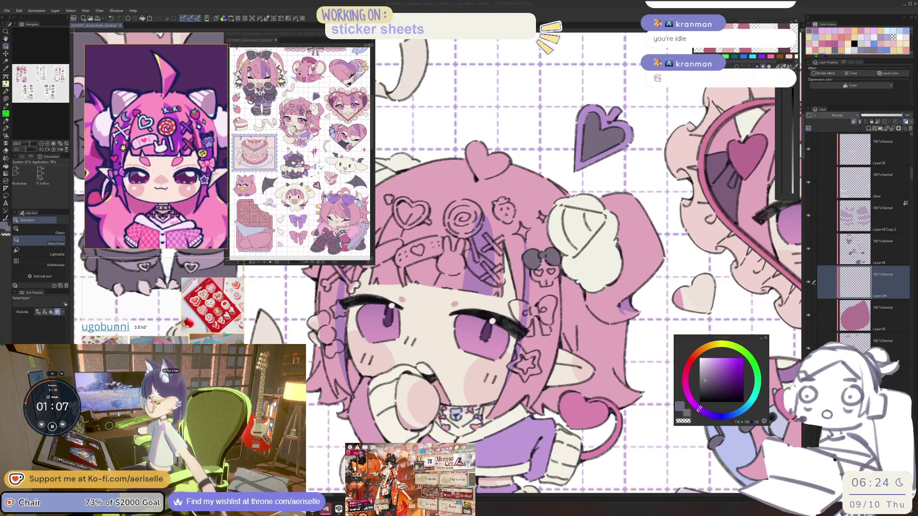
key("c")
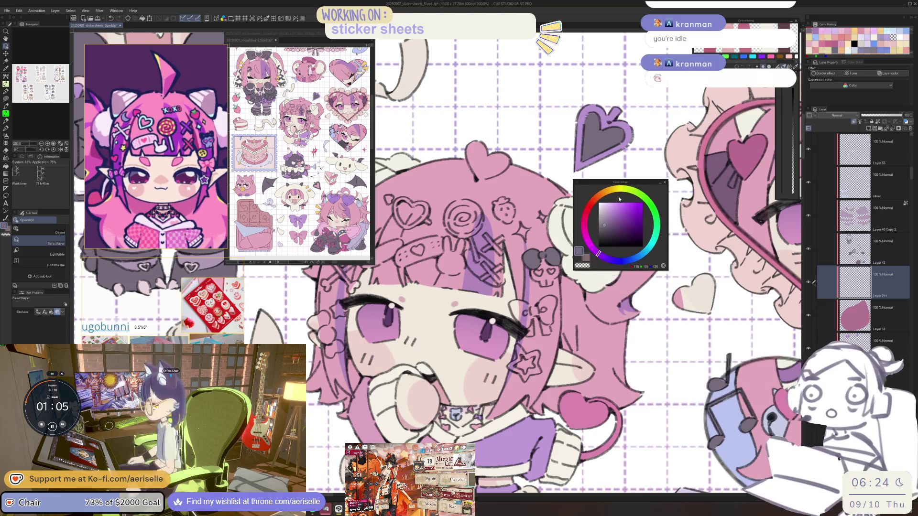
left_click(605, 208)
scroll(485, 284, "up", 5)
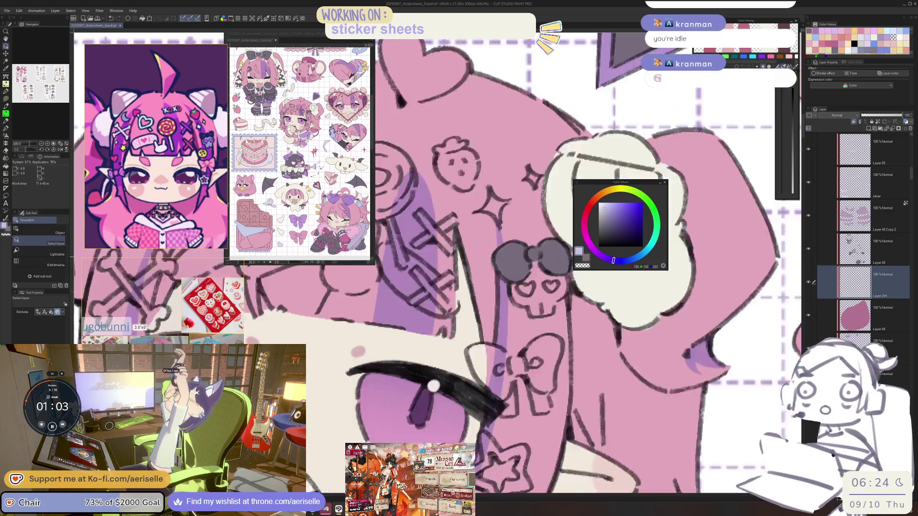
key("u")
mouse_move(471, 307)
left_mouse_down()
mouse_move(466, 335)
mouse_move(489, 357)
mouse_move(550, 365)
mouse_move(581, 311)
mouse_move(473, 306)
left_mouse_up()
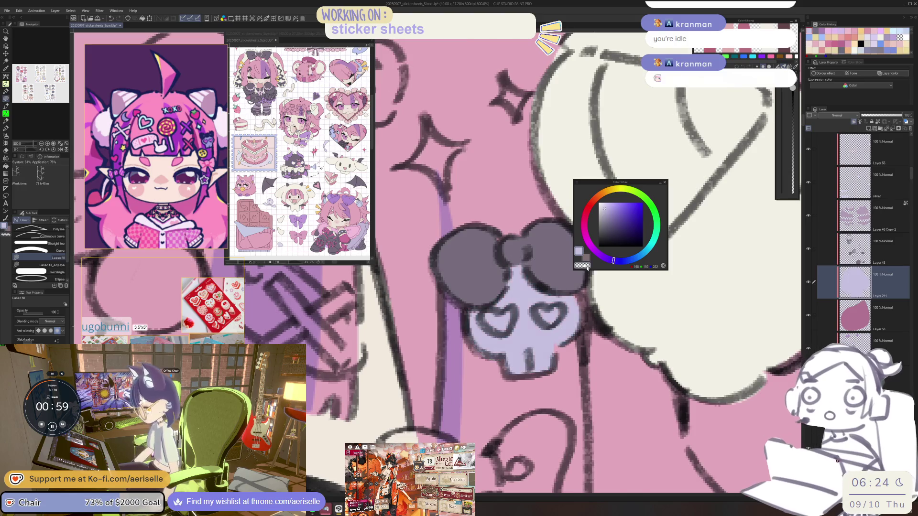
Fill the hair bow pink, refining it to a lighter pink
scroll(440, 277, "down", 2)
left_click_drag(531, 320, 597, 255)
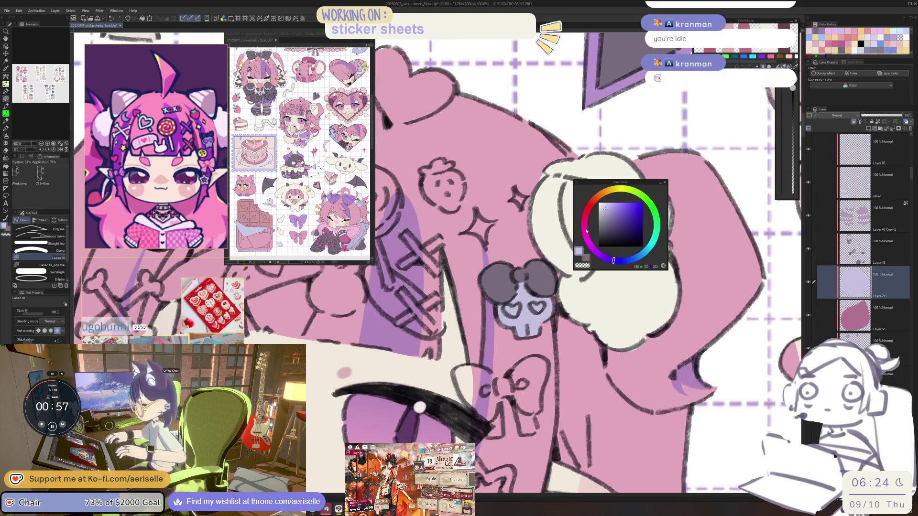
left_click(586, 232)
left_click(585, 228)
mouse_move(493, 366)
left_mouse_down()
mouse_move(469, 300)
mouse_move(485, 337)
mouse_move(449, 337)
mouse_move(478, 402)
mouse_move(508, 363)
left_mouse_up()
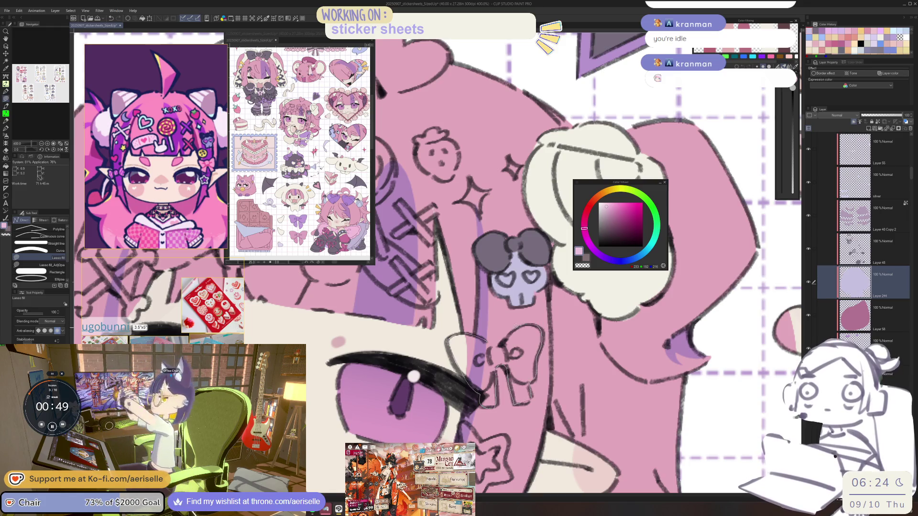
left_click_drag(500, 344, 490, 341)
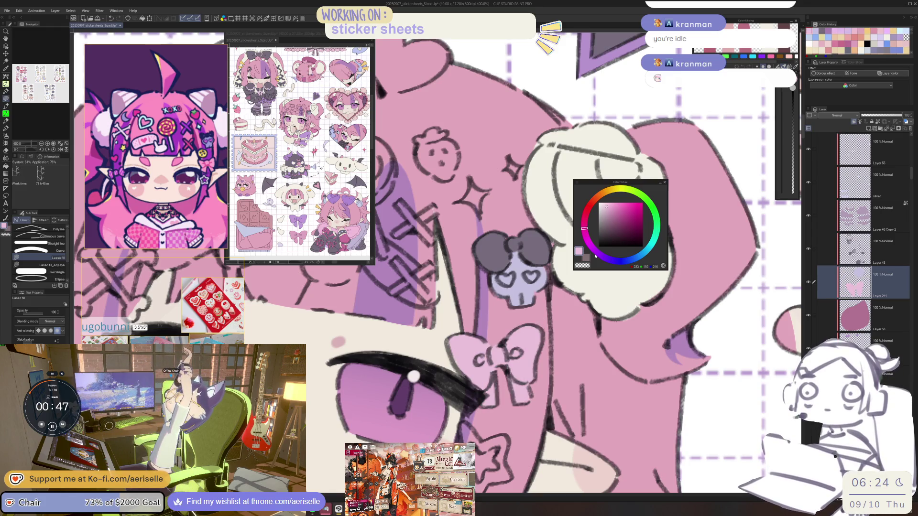
left_click(585, 222)
key("g")
left_click(540, 330)
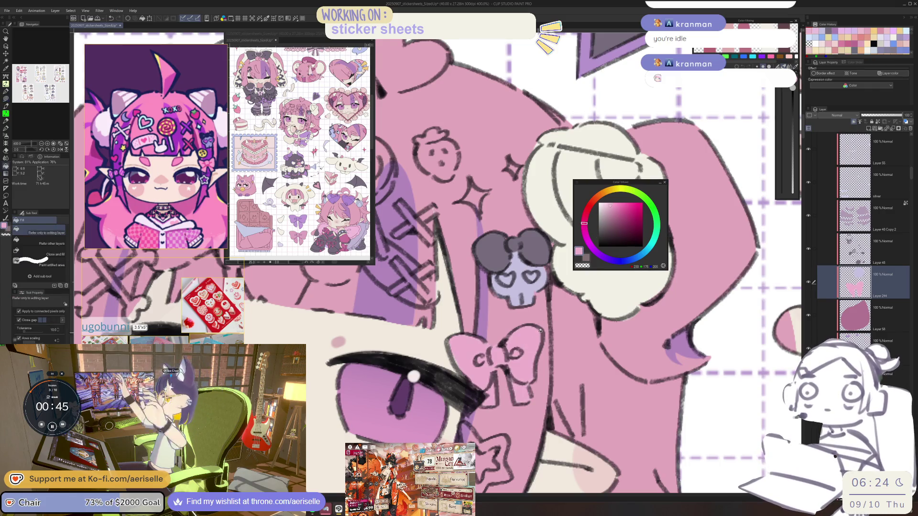
left_click(612, 204)
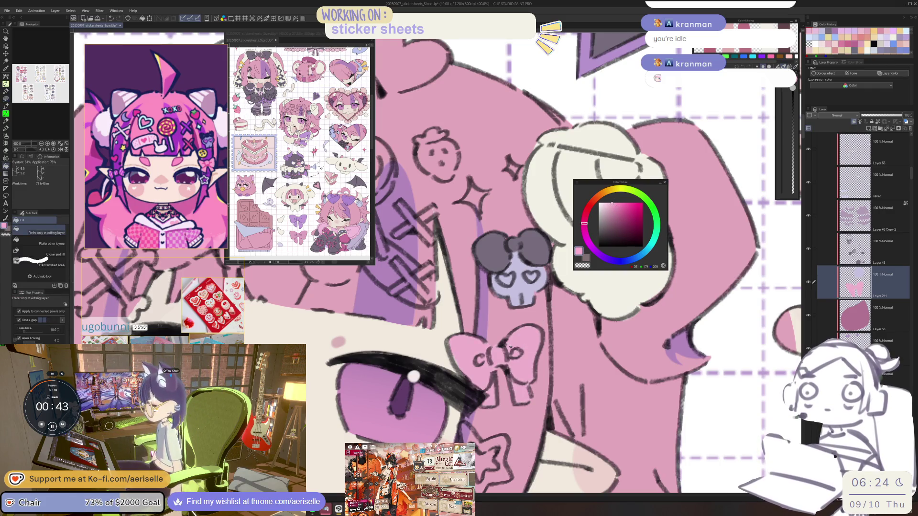
left_click(525, 337)
Lasso-fill the sparkle beside the skull clip light cyan
key("e")
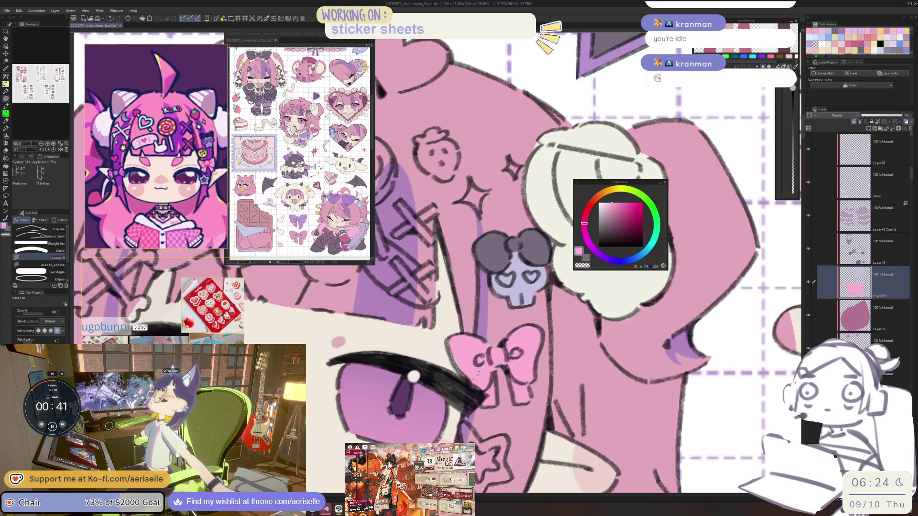
scroll(498, 319, "up", 5)
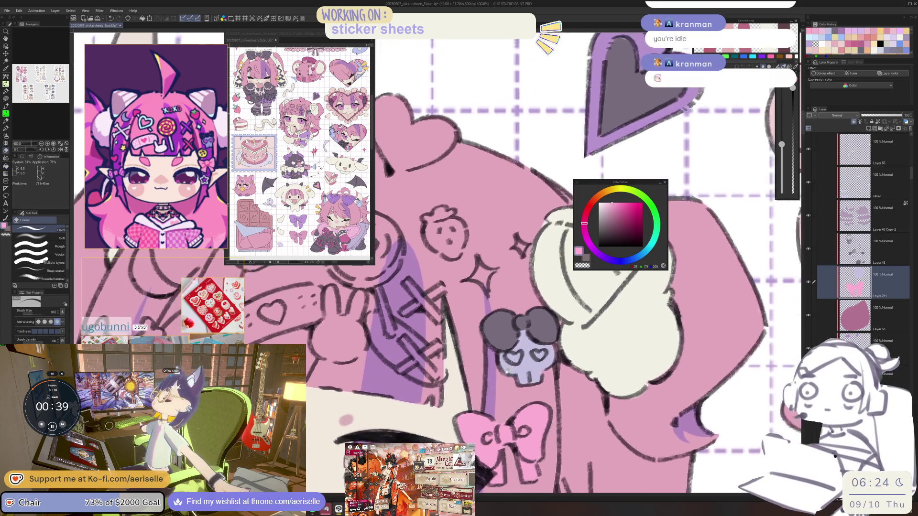
left_click(647, 250)
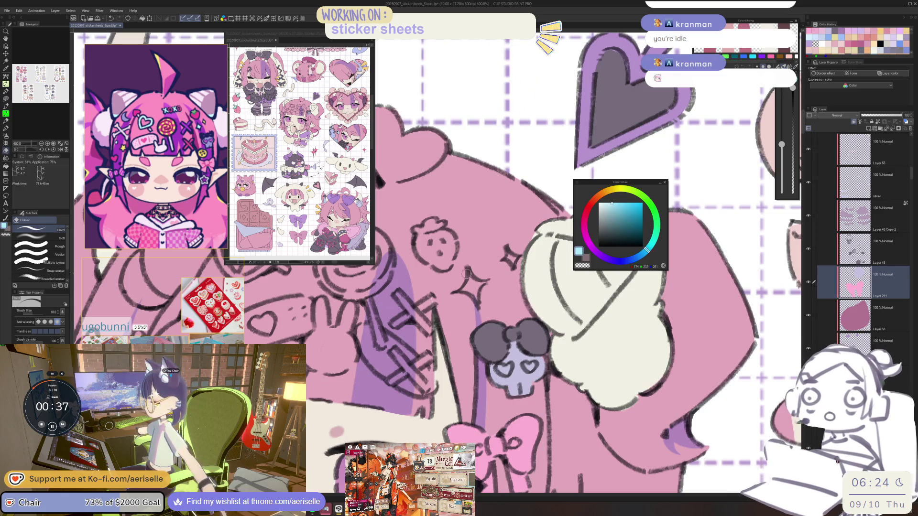
key("u")
left_click_drag(488, 280, 487, 283)
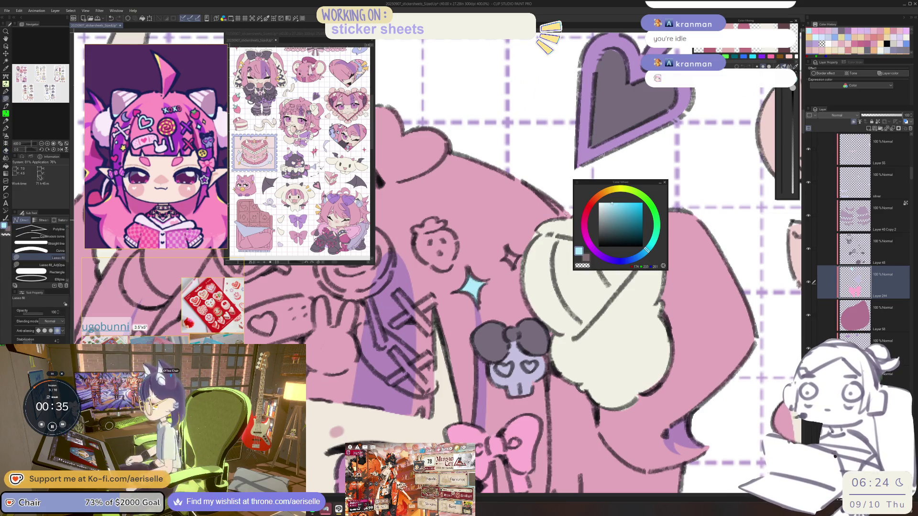
scroll(487, 282, "up", 2)
left_click(615, 191)
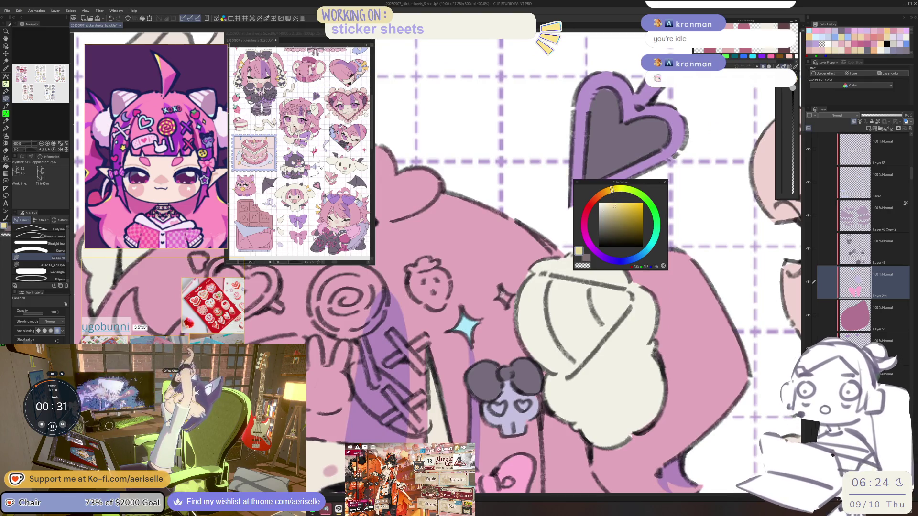
Fill the lollipop spiral pale yellow and fine-tune the shade
scroll(511, 294, "down", 5)
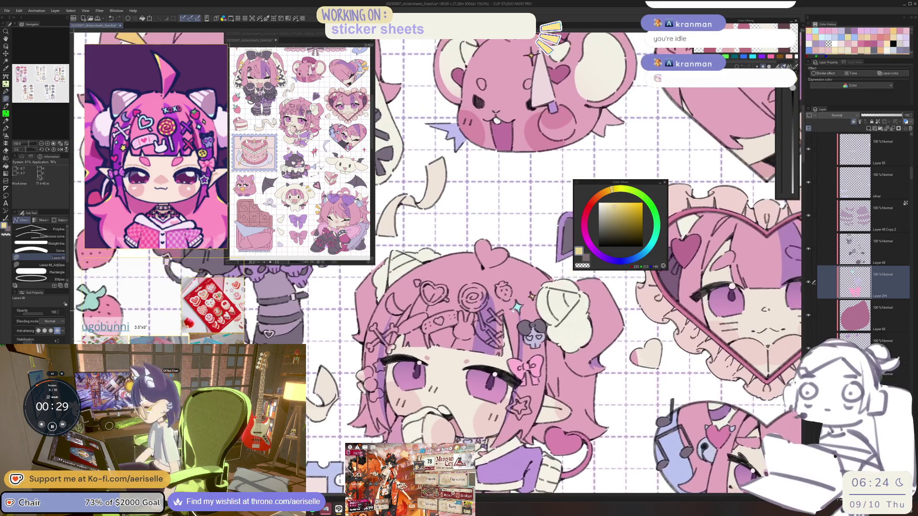
scroll(520, 317, "up", 1)
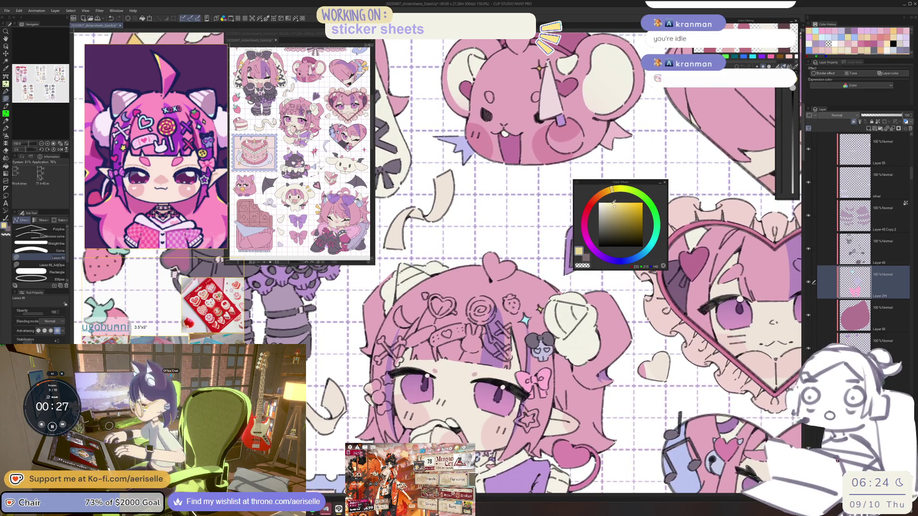
scroll(496, 287, "up", 5)
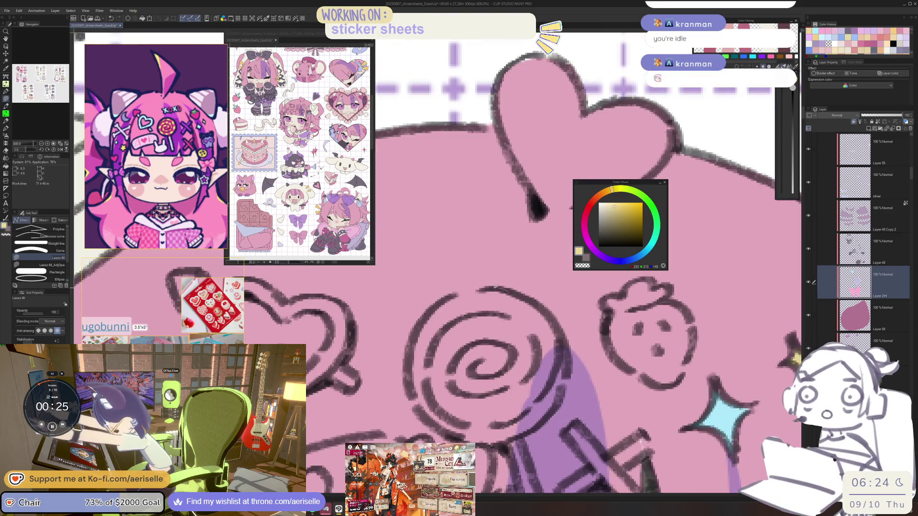
left_click_drag(496, 287, 540, 309)
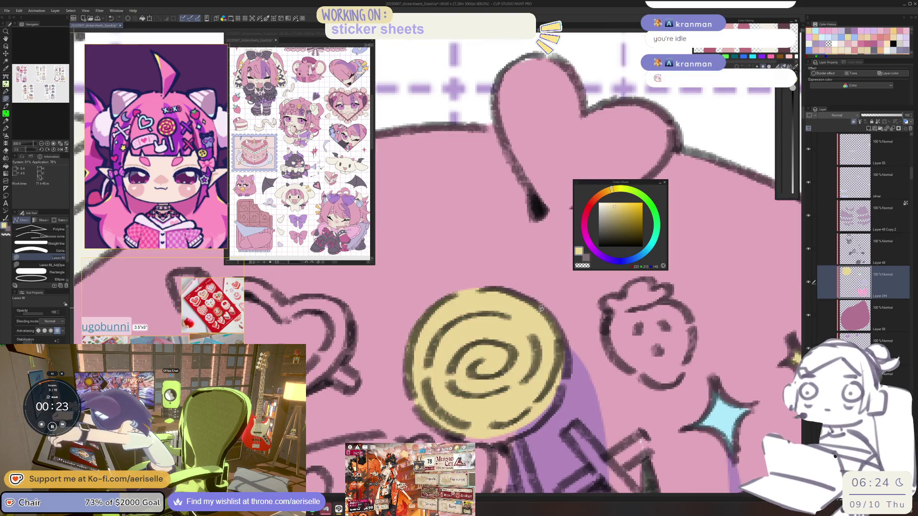
left_click(613, 191)
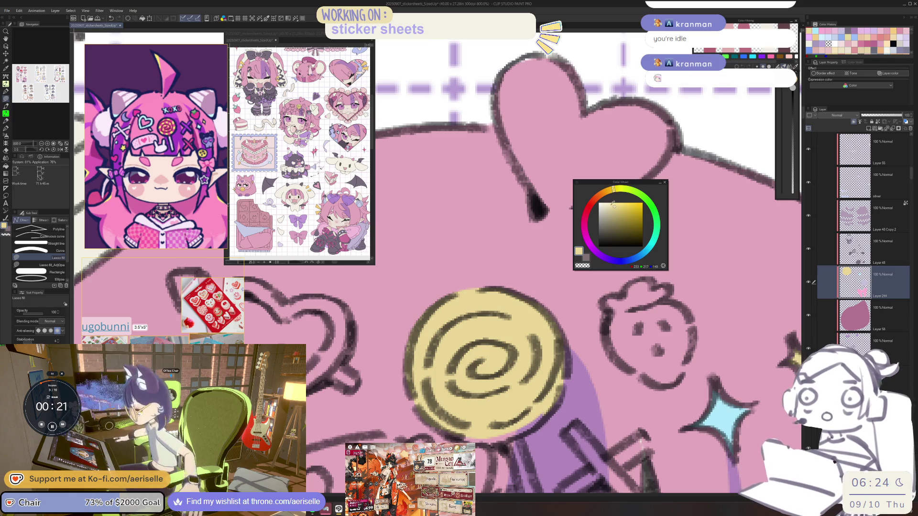
left_click(610, 190)
Fill the bunny hair clip cream, then refill it with a beige sampled from the artwork
left_click_drag(446, 430, 465, 392)
scroll(552, 269, "down", 4)
left_click(608, 197)
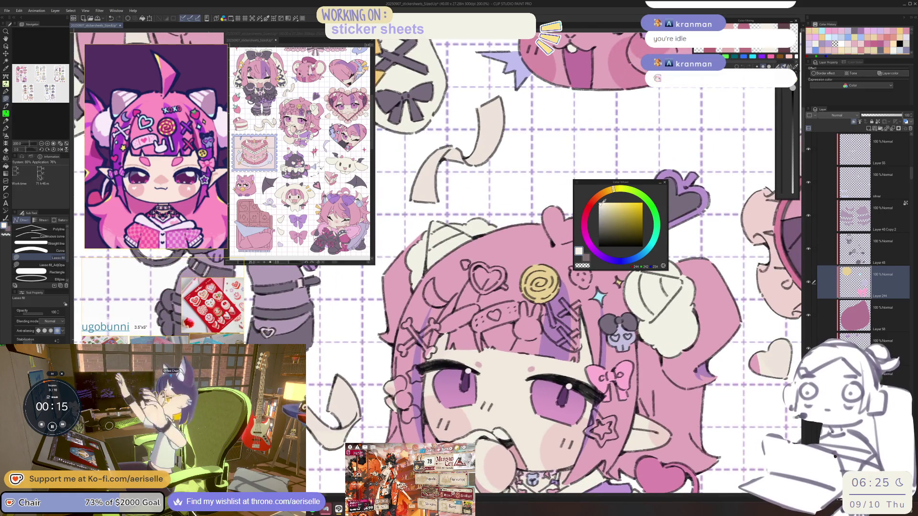
scroll(535, 320, "up", 4)
mouse_move(487, 263)
left_mouse_down()
mouse_move(511, 316)
mouse_move(474, 345)
mouse_move(456, 392)
mouse_move(517, 416)
mouse_move(557, 323)
mouse_move(531, 273)
left_mouse_up()
scroll(604, 269, "down", 4)
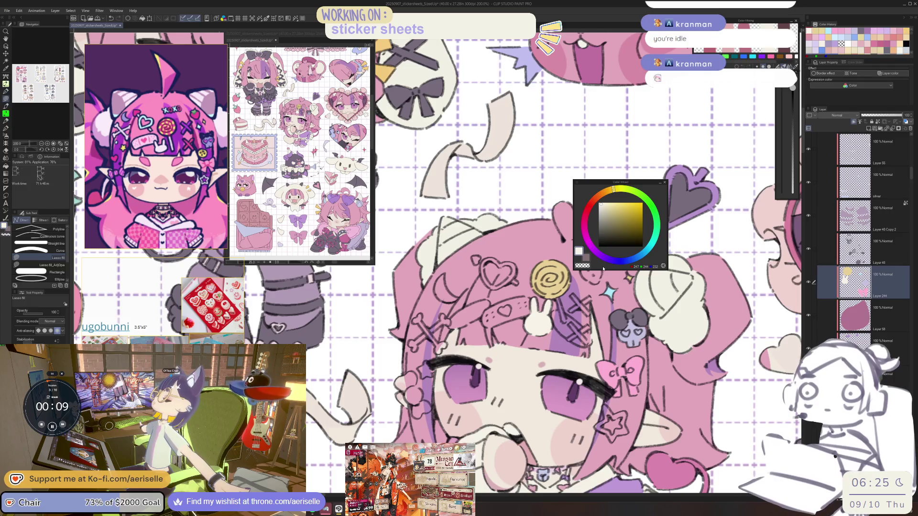
key("ctrl+u")
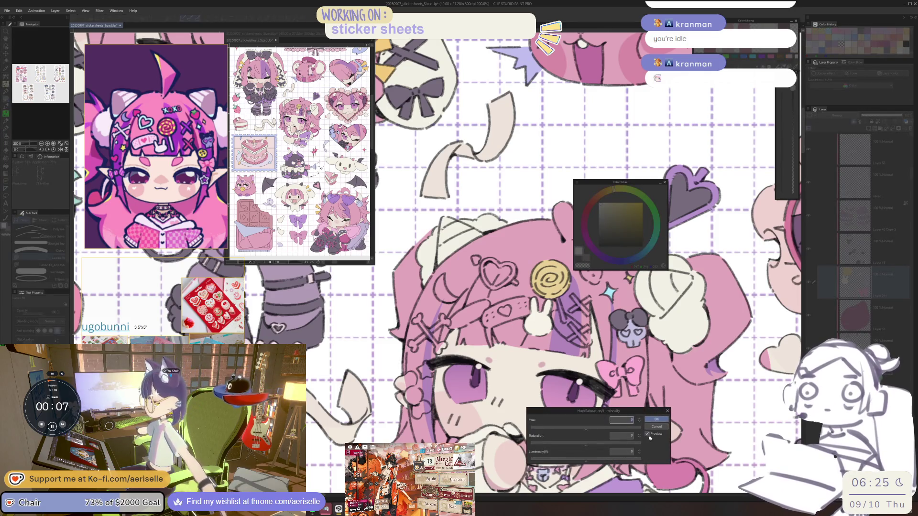
left_click(656, 426)
key("i")
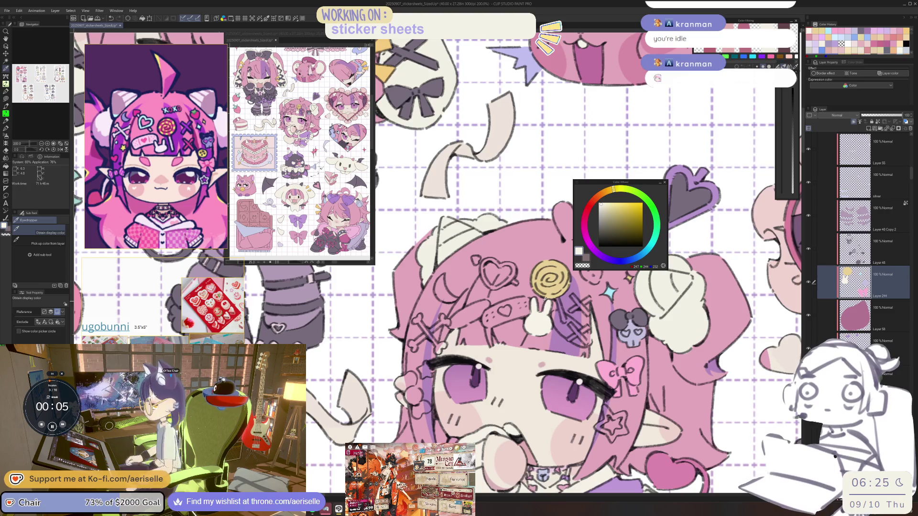
left_click(545, 299)
key("g")
left_click(547, 317)
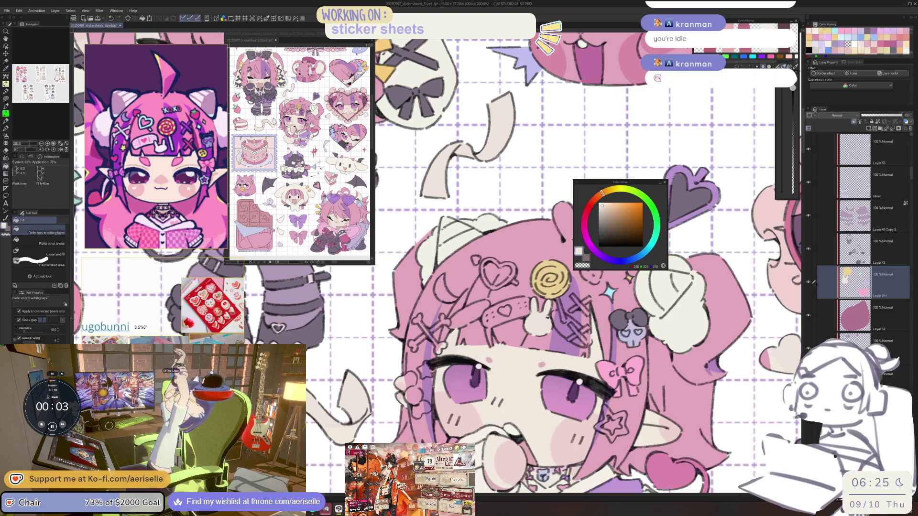
Lasso-fill the headband bandage light pink
scroll(547, 317, "down", 2)
left_click_drag(585, 405, 528, 367)
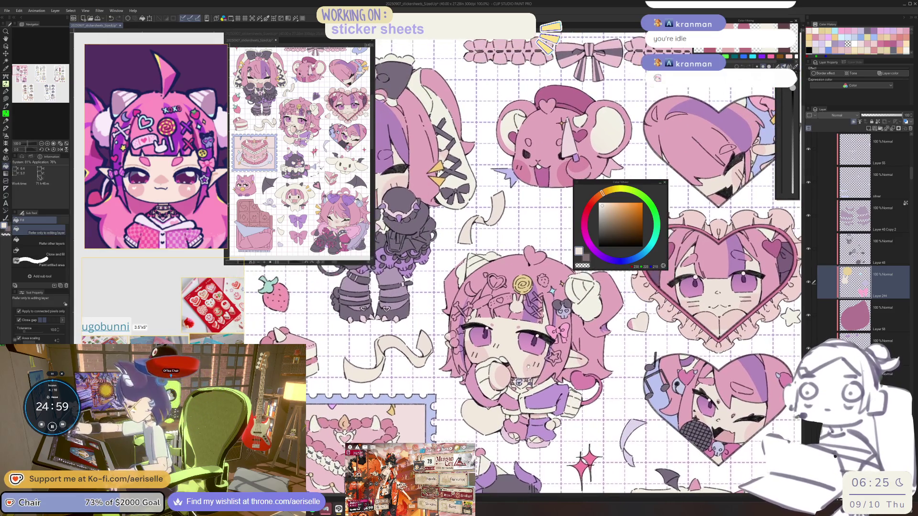
scroll(552, 274, "up", 3)
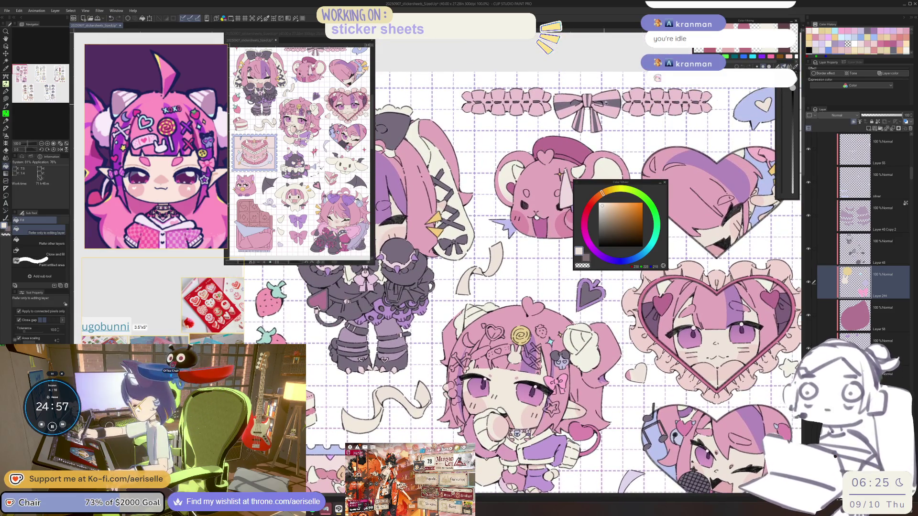
left_click(603, 139, "alt")
scroll(498, 351, "up", 4)
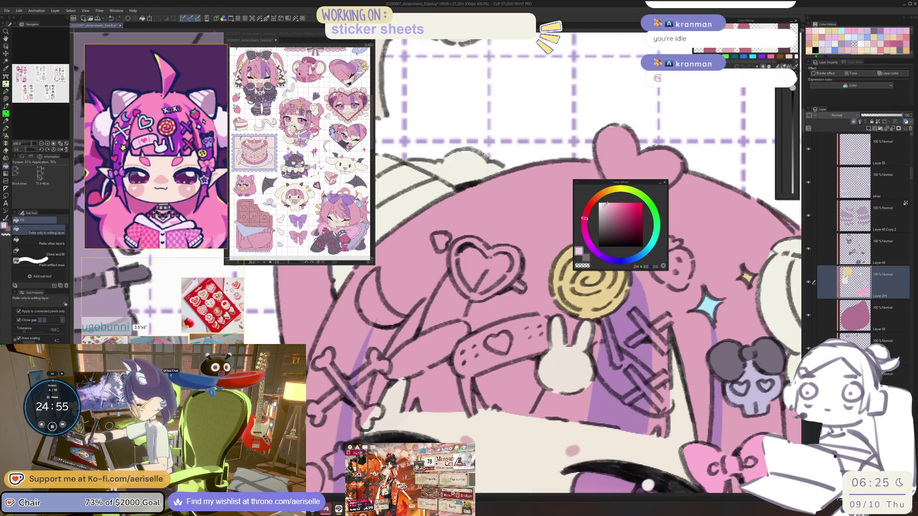
key("u")
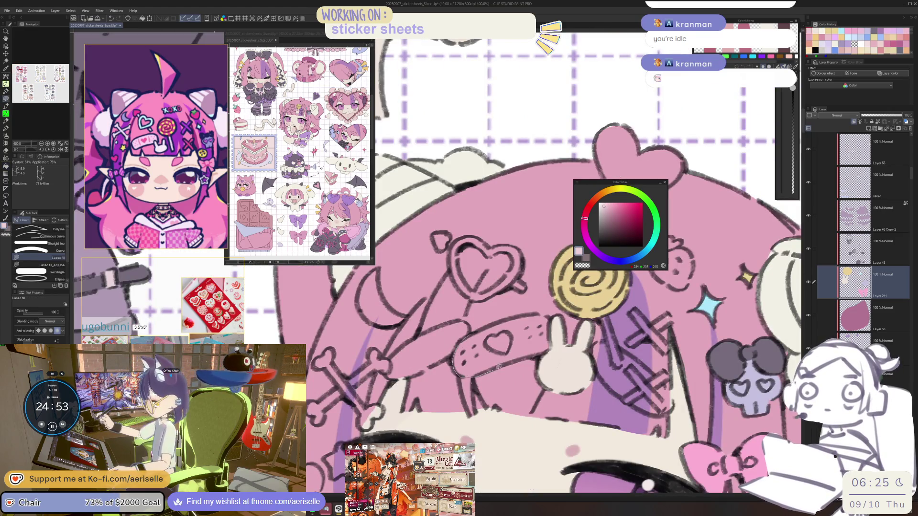
left_click_drag(531, 312, 467, 338)
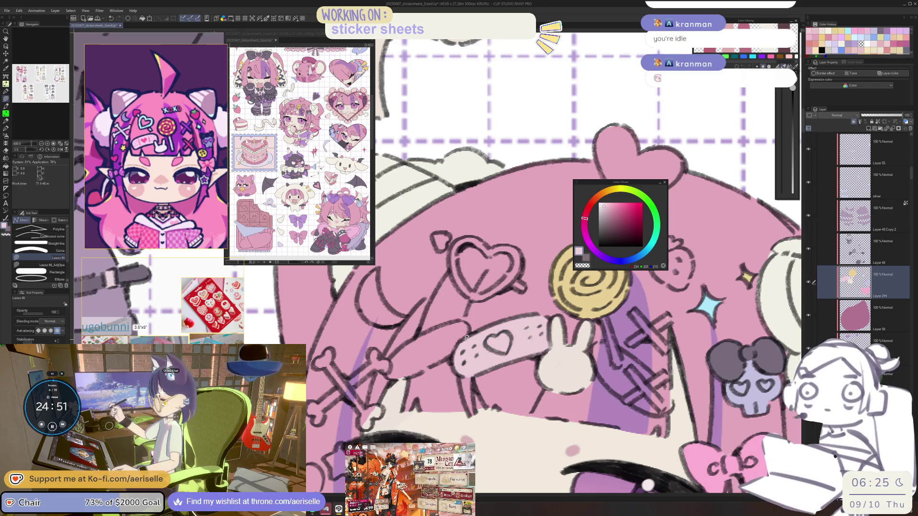
scroll(466, 337, "down", 6)
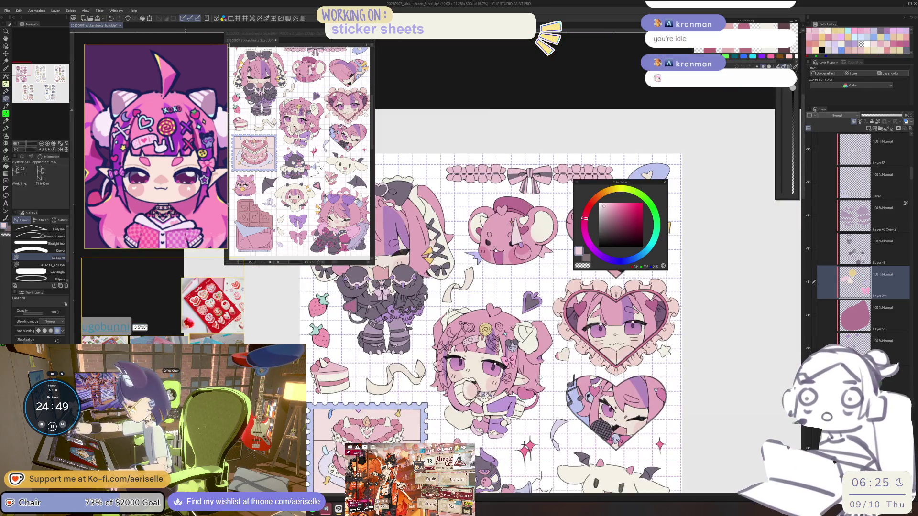
Lasso-fill the heart hair clip light cyan, then tone the cyan down slightly
left_click(613, 207)
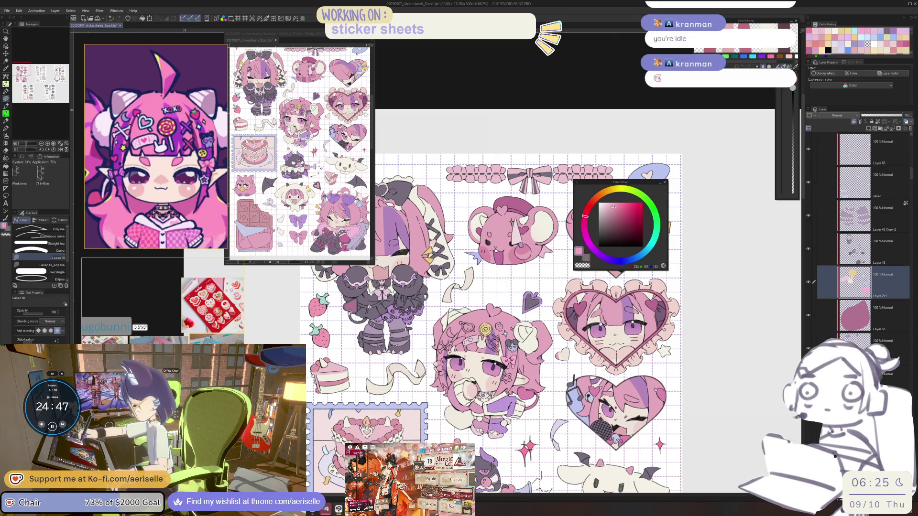
scroll(468, 339, "up", 6)
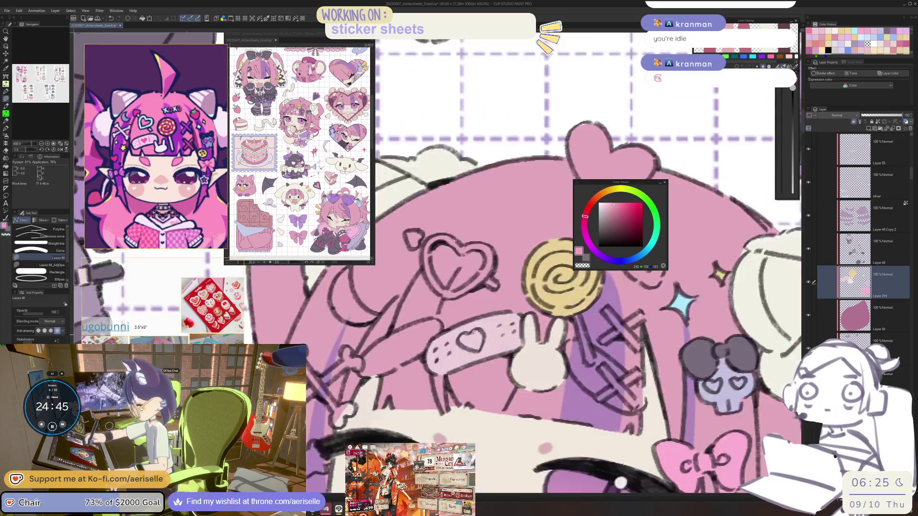
scroll(485, 340, "down", 4)
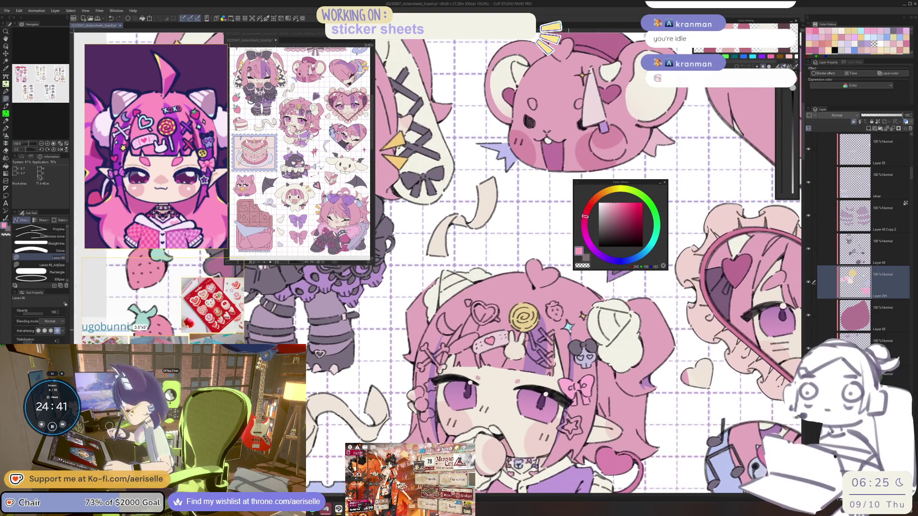
left_click(646, 249)
scroll(448, 294, "up", 5)
left_click_drag(427, 306, 475, 414)
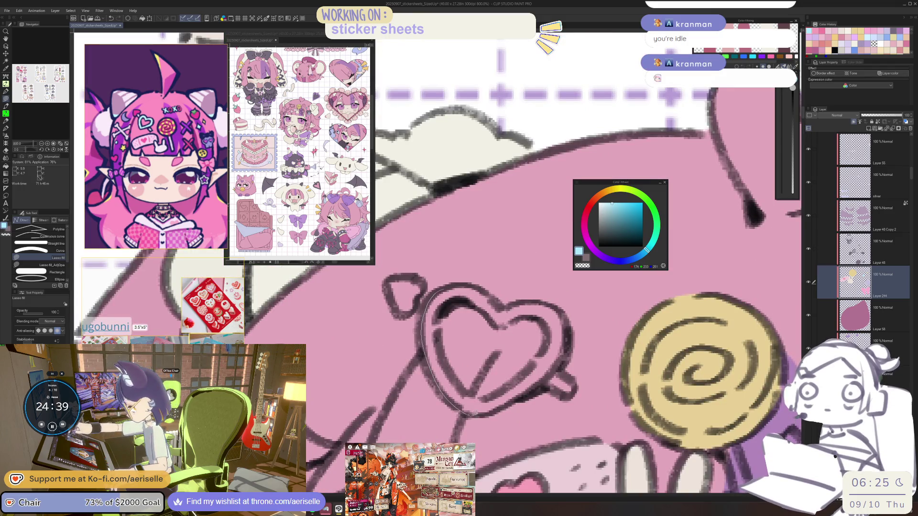
mouse_move(495, 391)
left_mouse_down()
mouse_move(438, 347)
mouse_move(473, 302)
mouse_move(498, 327)
mouse_move(536, 309)
mouse_move(476, 288)
left_mouse_up()
key("ctrl+minus")
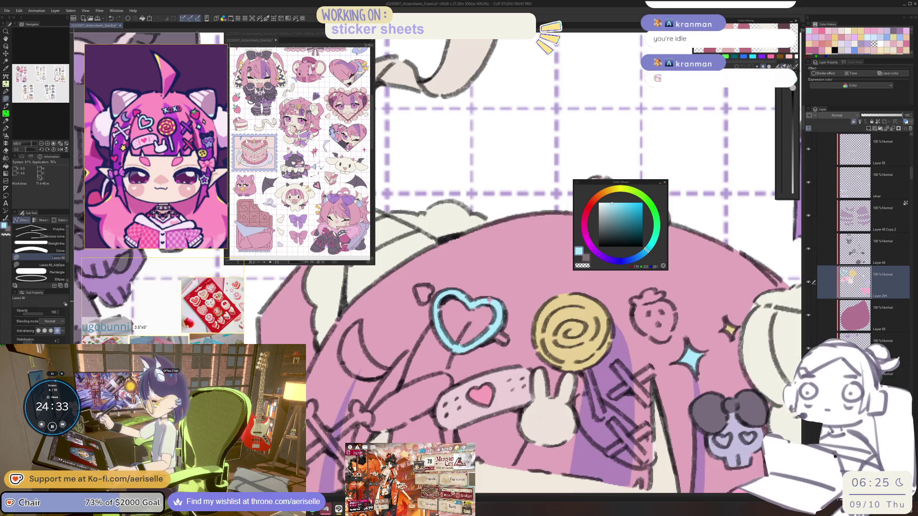
left_click(608, 206)
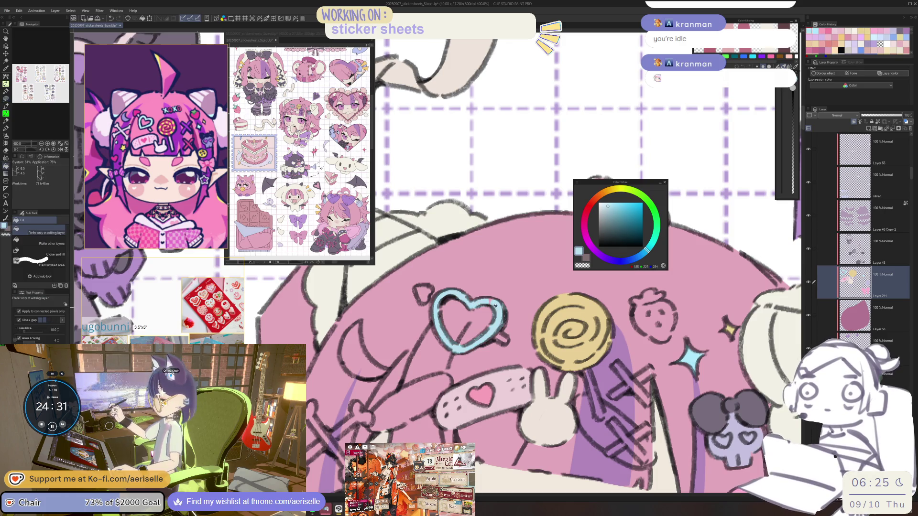
Zoom between the sticker sheet and headband while picking pink and pale teal colours
key("ctrl+minus")
key("ctrl+minus")
key("ctrl+minus")
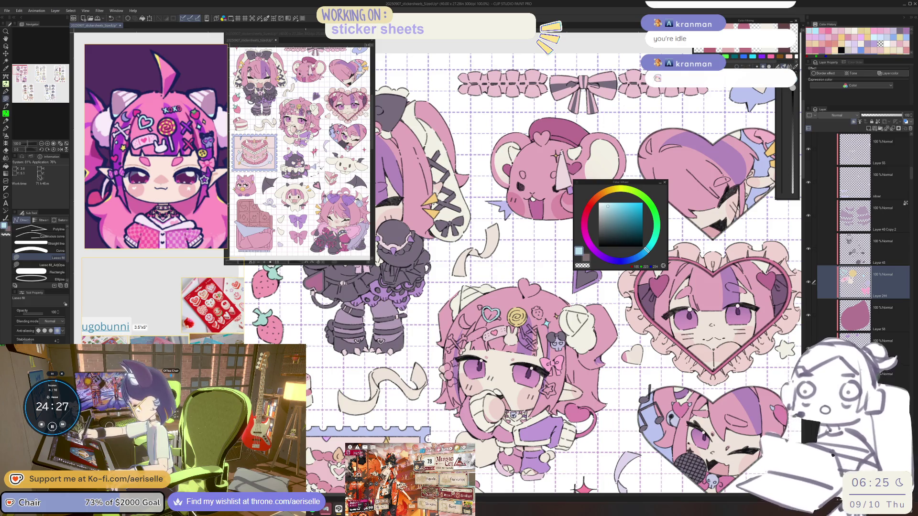
left_click(526, 306, "alt")
key("ctrl+plus")
key("ctrl+plus")
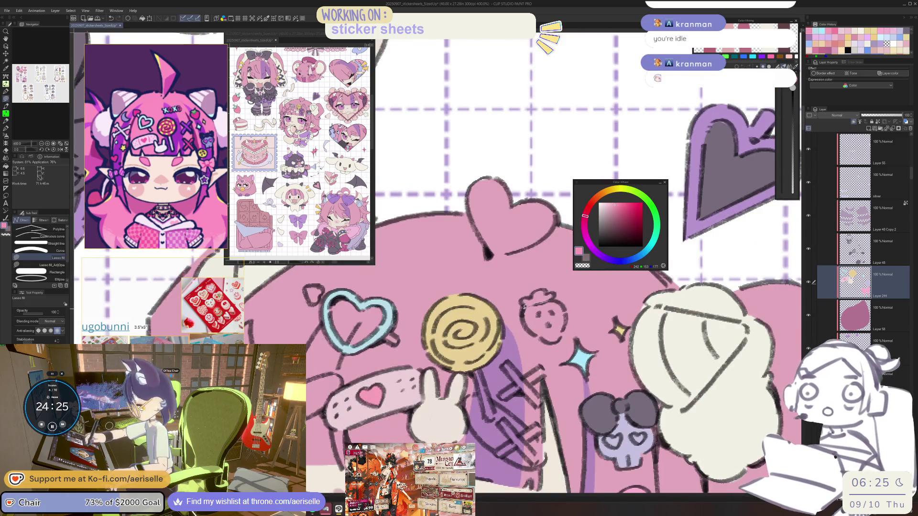
key("ctrl+minus")
key("ctrl+minus")
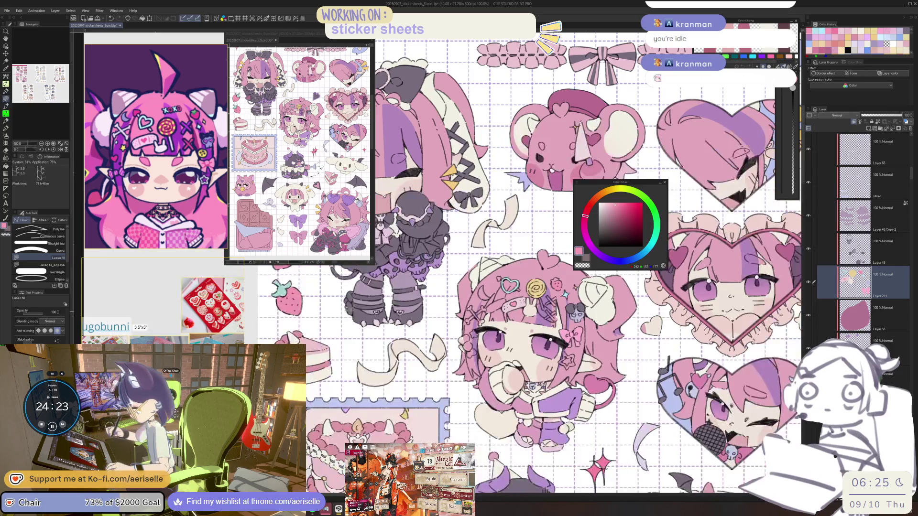
left_click(574, 287, "alt")
key("ctrl+plus")
key("ctrl+plus")
key("ctrl+plus")
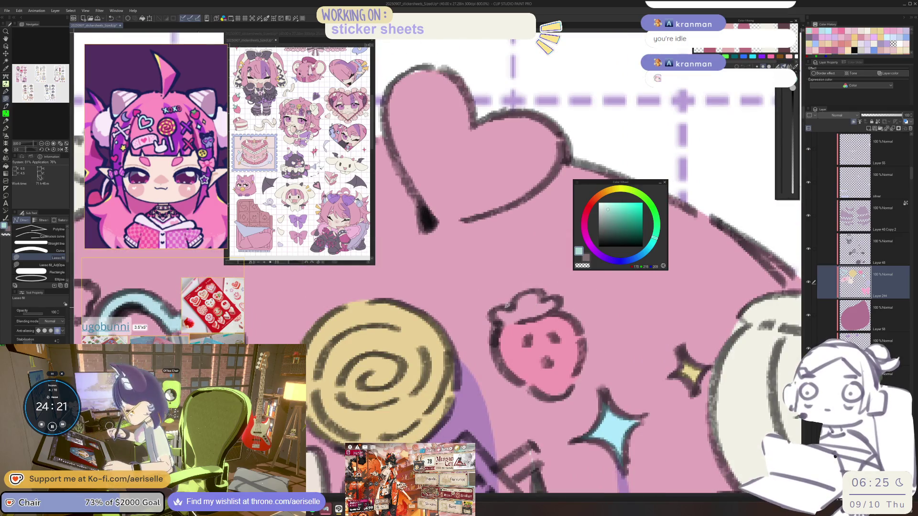
Sample the hair stripe's purple and zoom in on the character's face
key("ctrl+minus")
key("ctrl+minus")
key("ctrl+minus")
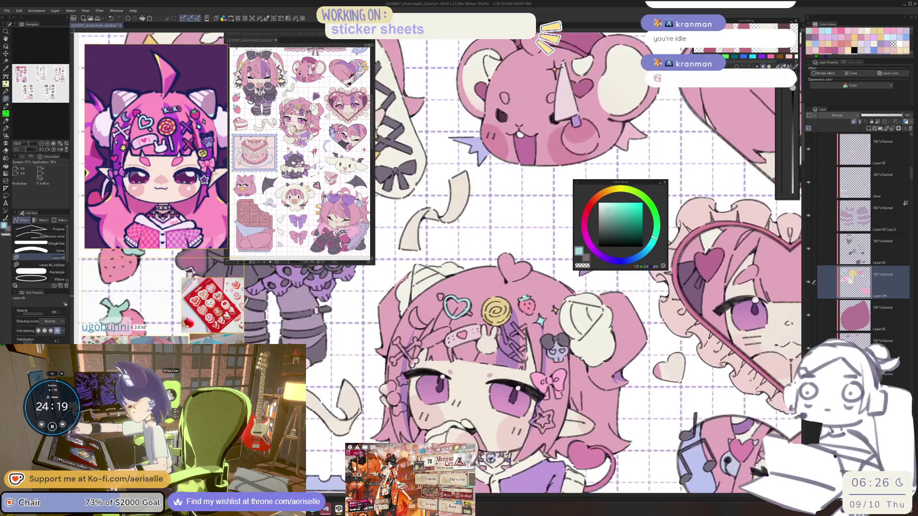
left_click_drag(540, 296, 546, 271)
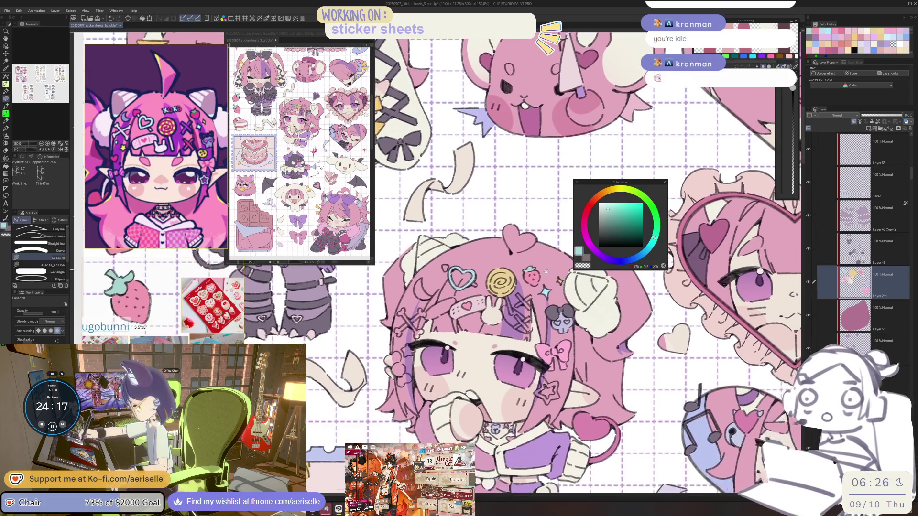
left_click(518, 319, "alt")
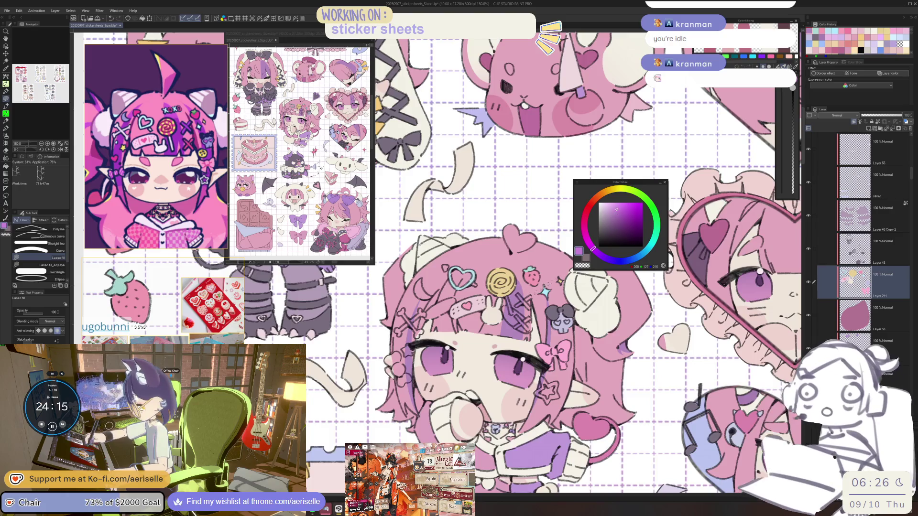
key("ctrl+plus")
key("ctrl+plus")
key("ctrl+plus")
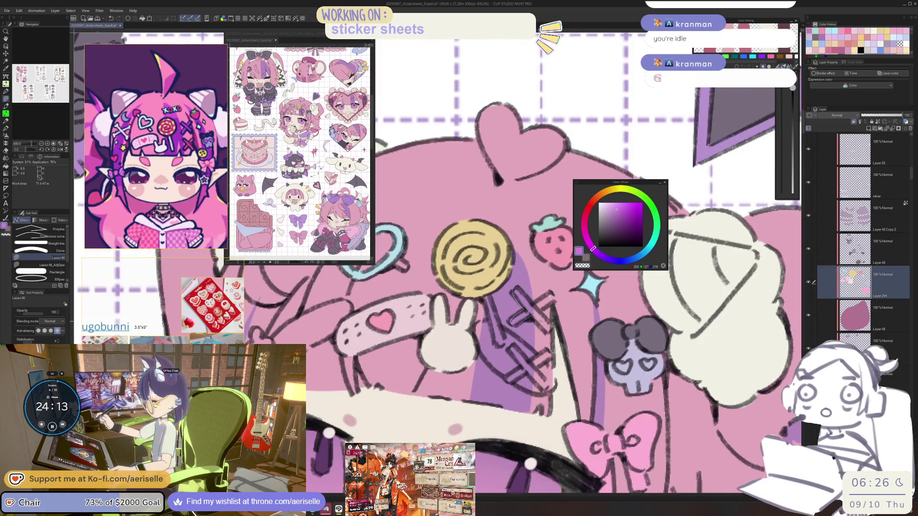
key("ctrl+minus")
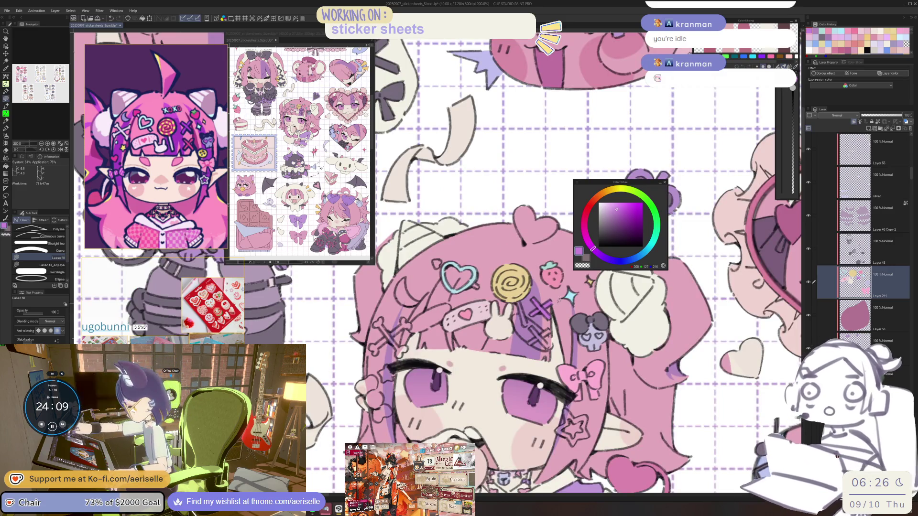
key("ctrl+minus")
key("ctrl+minus")
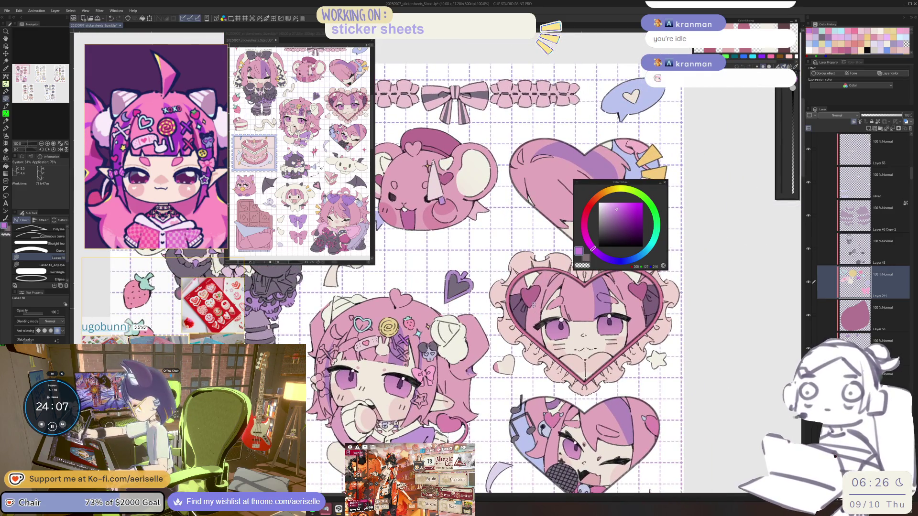
scroll(478, 263, "down", 5)
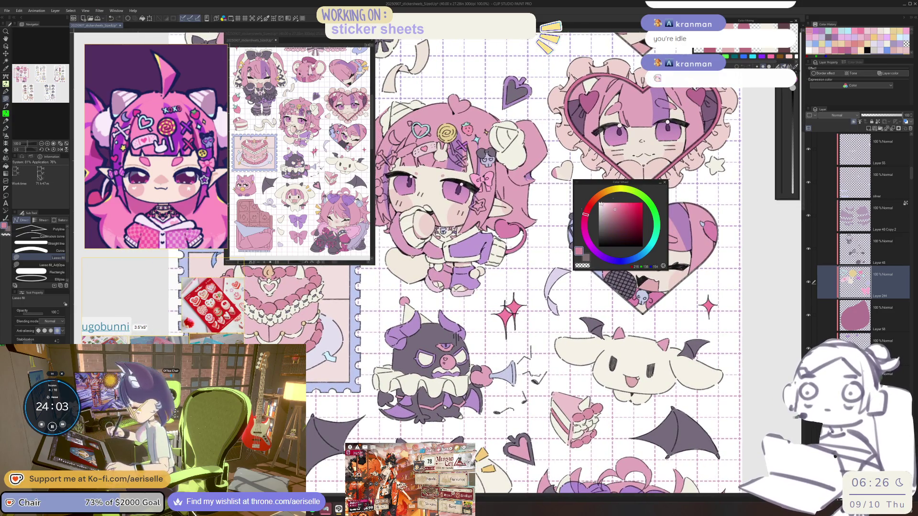
scroll(527, 279, "up", 4)
key("ctrl+plus")
key("ctrl+plus")
key("ctrl+plus")
key("ctrl+plus")
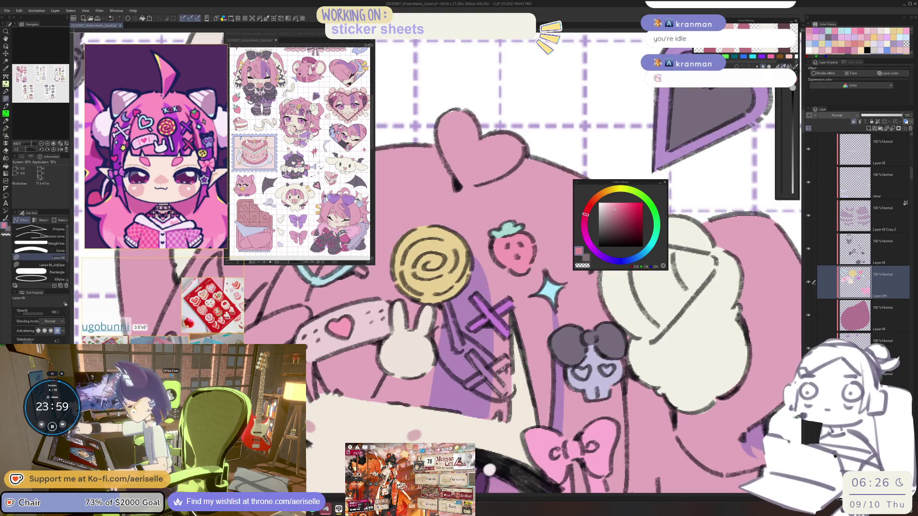
left_click_drag(497, 363, 485, 366)
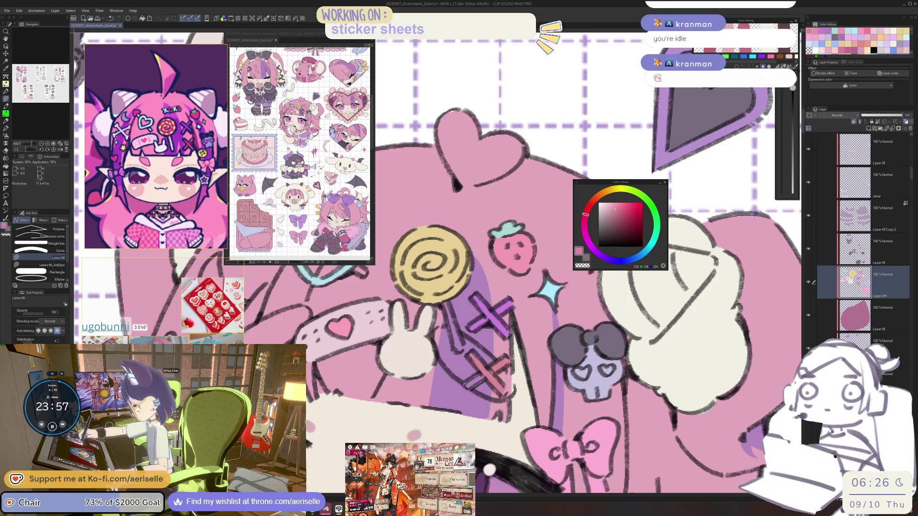
key("ctrl+minus")
key("ctrl+minus")
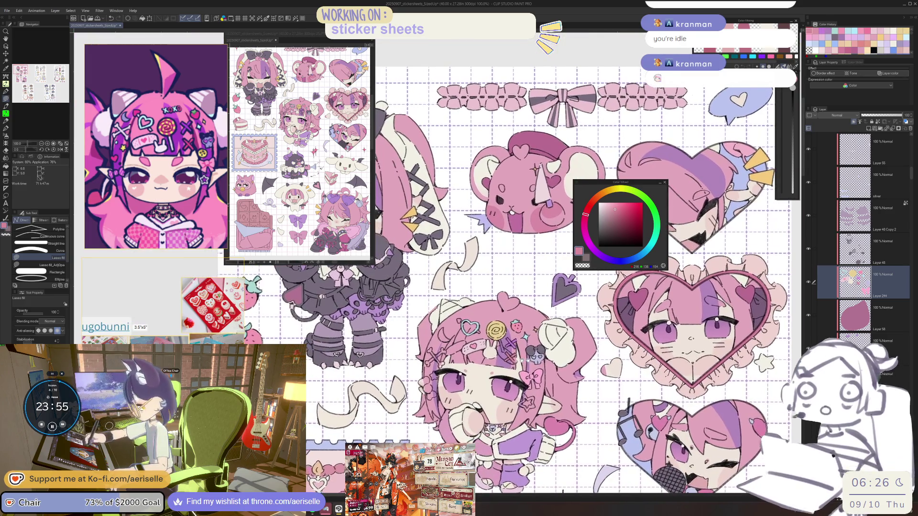
mouse_move(636, 185)
left_mouse_down()
mouse_move(576, 321)
mouse_move(590, 337)
left_mouse_up()
left_click(561, 411)
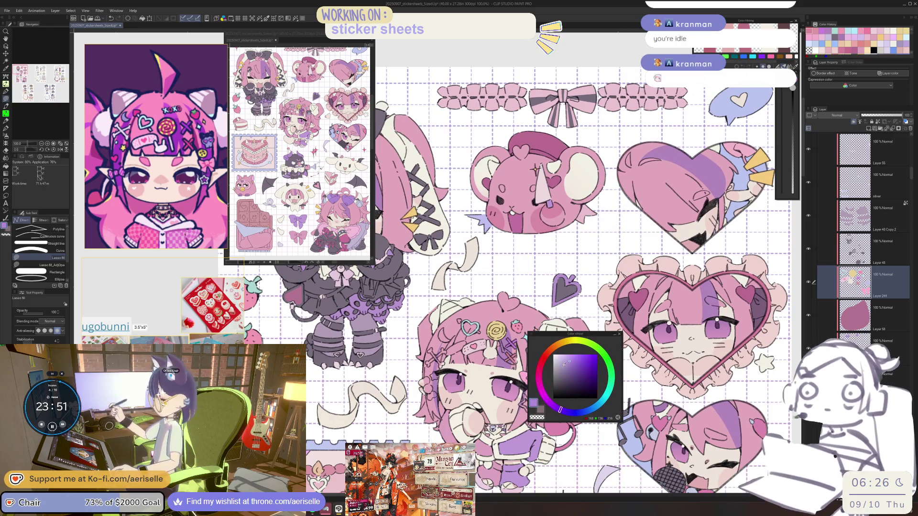
scroll(444, 332, "up", 6)
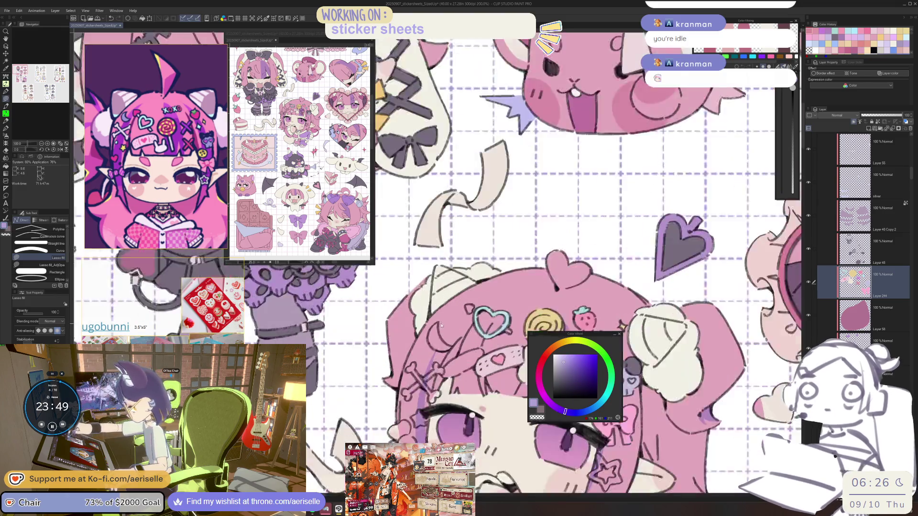
mouse_move(431, 314)
left_mouse_down()
mouse_move(391, 389)
mouse_move(474, 419)
mouse_move(432, 315)
left_mouse_up()
scroll(459, 306, "down", 5)
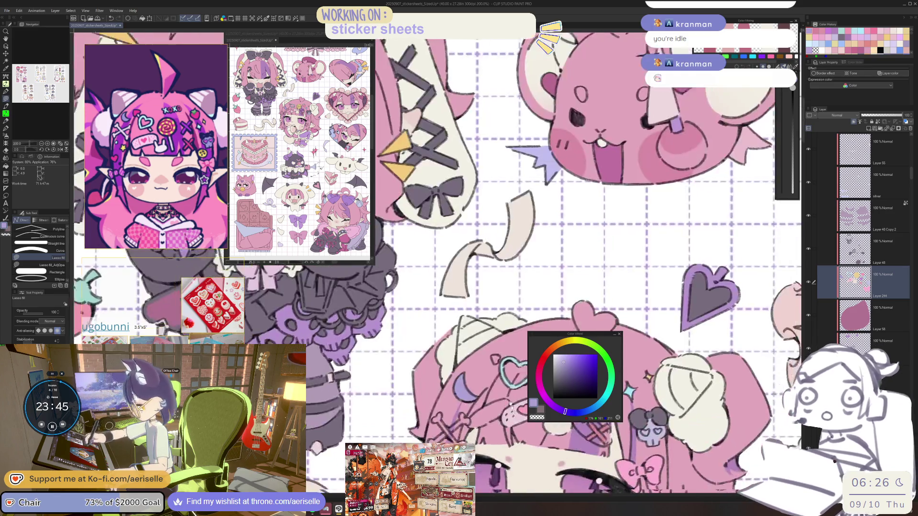
left_click(471, 351, "alt")
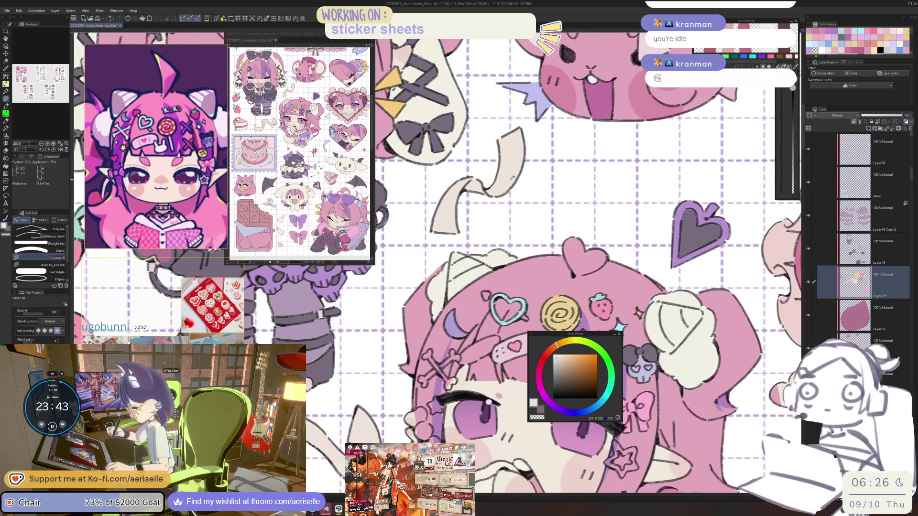
scroll(446, 355, "up", 2)
left_click_drag(461, 344, 432, 373)
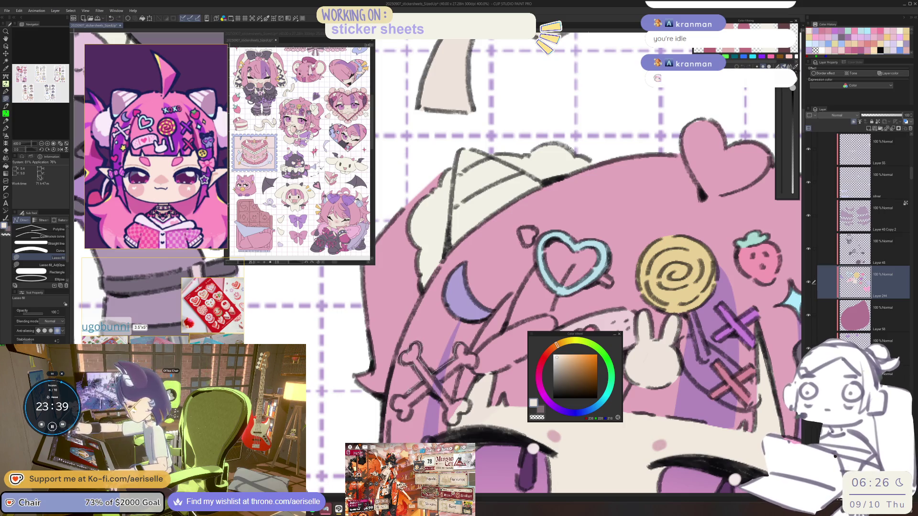
mouse_move(431, 390)
left_mouse_down()
mouse_move(460, 412)
mouse_move(444, 389)
mouse_move(463, 365)
left_mouse_up()
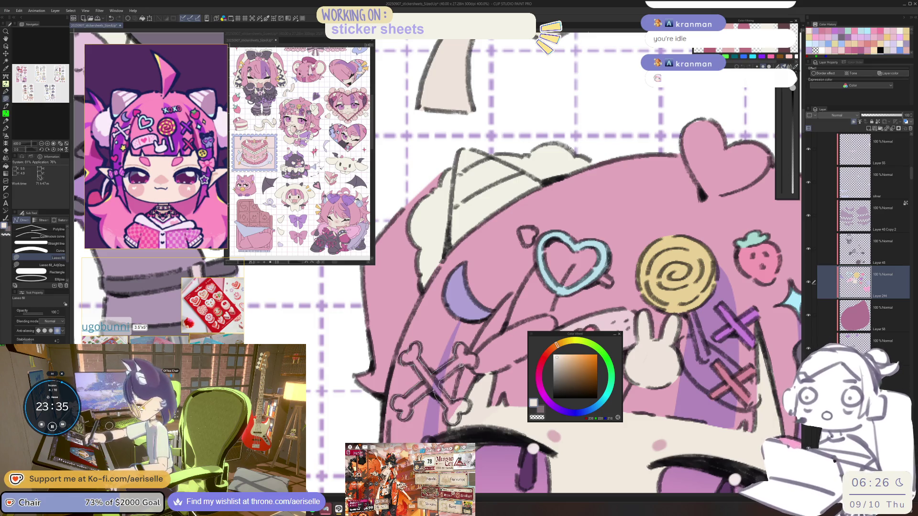
key("ctrl+alt+0")
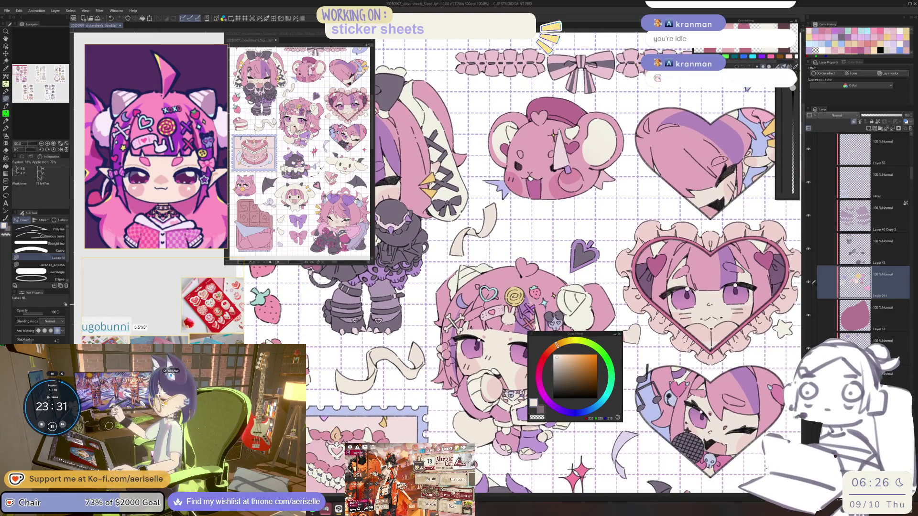
key("ctrl+equal")
scroll(438, 361, "up", 4)
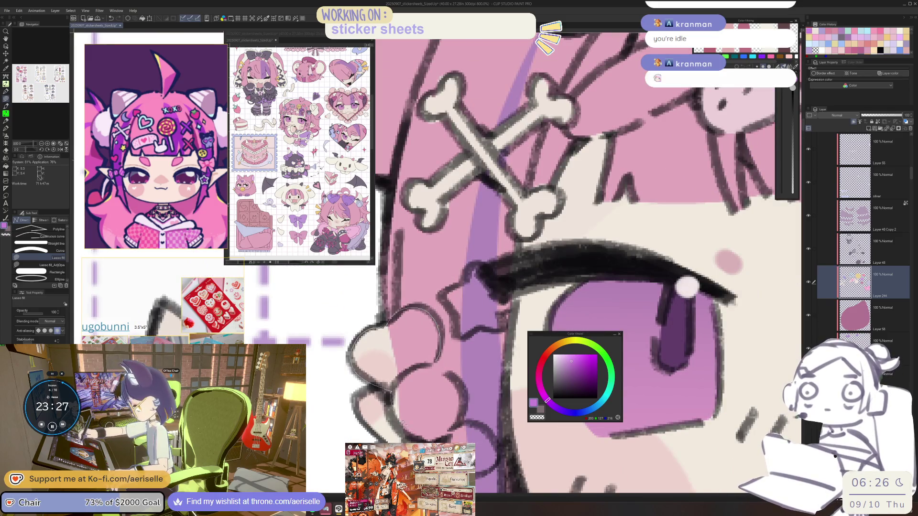
Lasso-fill the bow beside the eye purple and set up a smaller lavender pen
left_click_drag(467, 417, 449, 377)
scroll(454, 406, "down", 2)
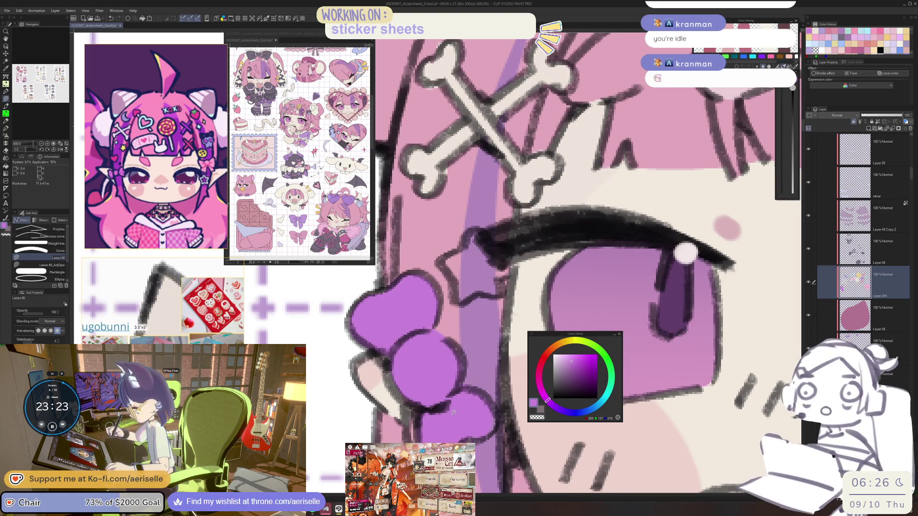
left_click(564, 357)
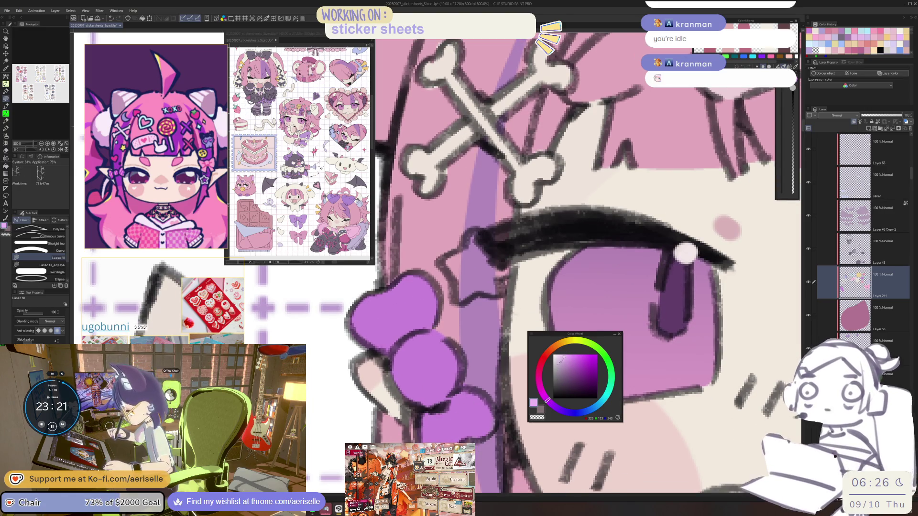
key("p")
key("bracketleft")
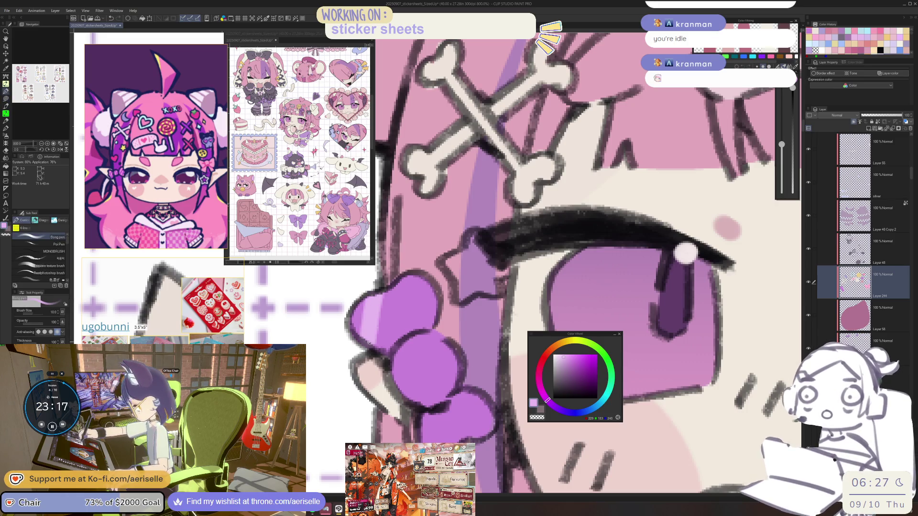
key("bracketleft")
Paint light lavender highlight stripes across both lobes of the purple bow
left_click_drag(380, 293, 363, 347)
mouse_move(406, 277)
left_mouse_down()
mouse_move(389, 354)
mouse_move(415, 328)
mouse_move(401, 400)
left_mouse_up()
key("ctrl+z")
left_click_drag(416, 330, 405, 402)
mouse_move(445, 335)
left_mouse_down()
mouse_move(431, 406)
mouse_move(452, 364)
mouse_move(443, 397)
left_mouse_up()
scroll(445, 382, "down", 2)
left_click_drag(440, 366, 420, 418)
mouse_move(466, 343)
left_mouse_down()
mouse_move(439, 416)
mouse_move(465, 392)
mouse_move(428, 422)
left_mouse_up()
scroll(461, 353, "down", 5)
left_click(525, 282, "alt")
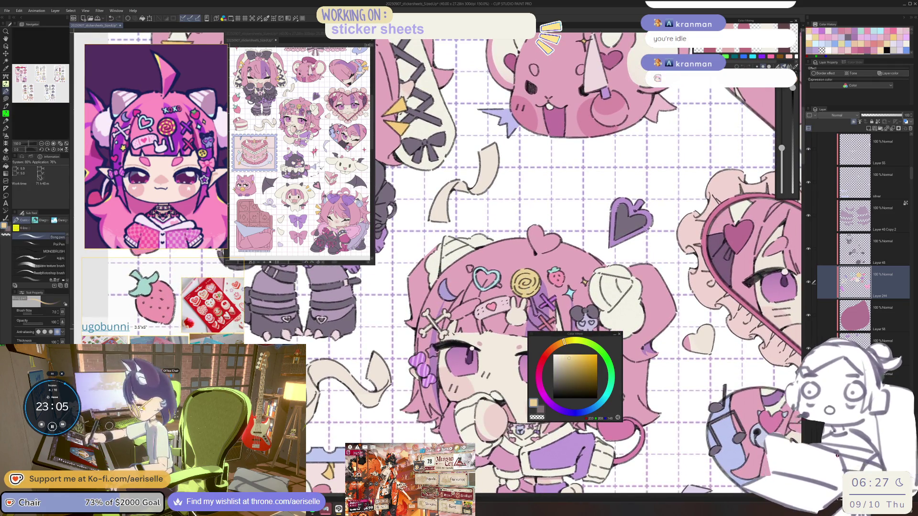
Fill the star beside the girl's cheek with a cream colour sampled from the drawing
scroll(430, 347, "up", 3)
key("u")
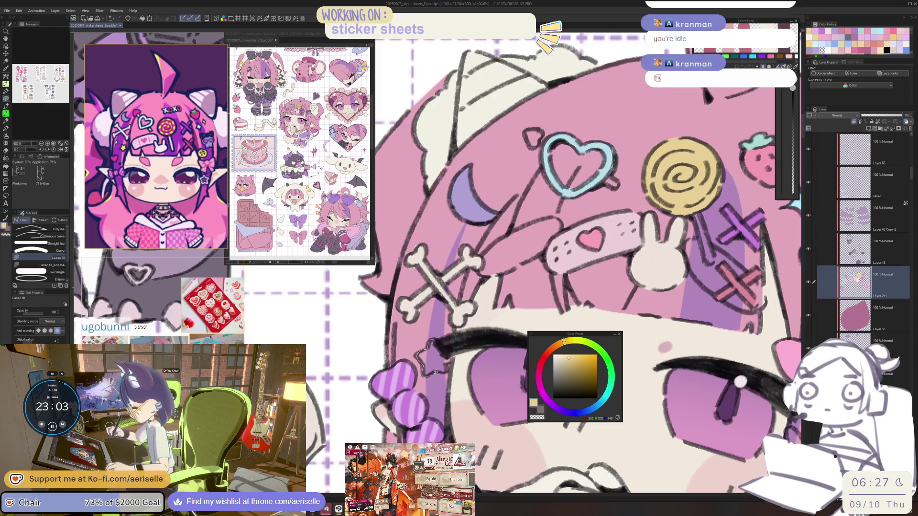
scroll(451, 355, "down", 4)
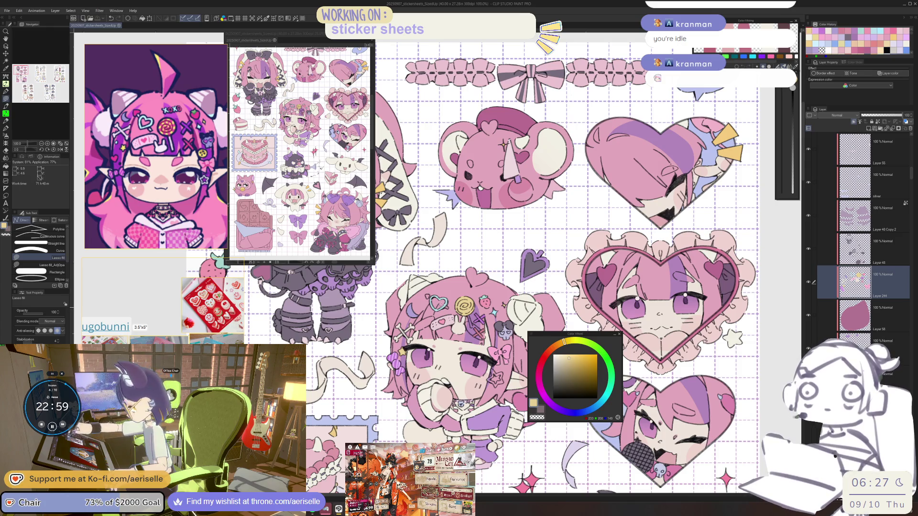
scroll(480, 333, "up", 2)
left_click(479, 333, "alt")
scroll(479, 333, "up", 2)
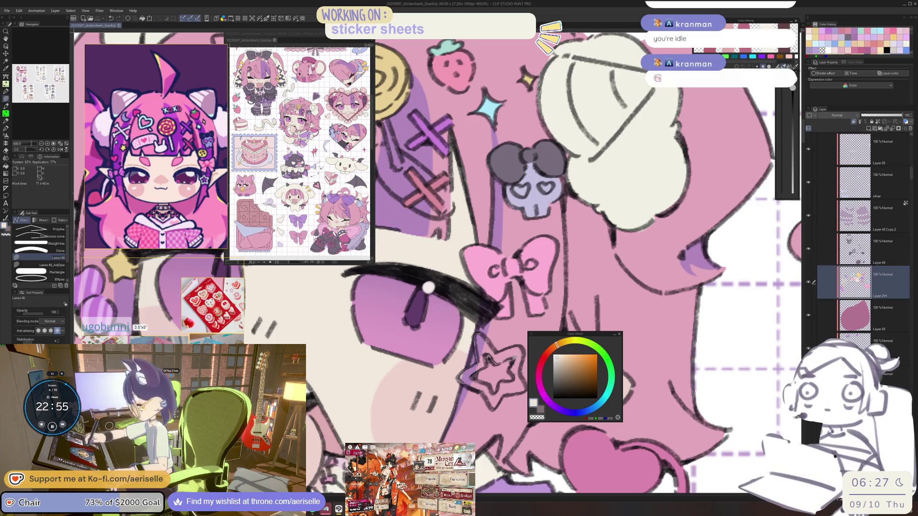
left_click_drag(510, 345, 493, 339)
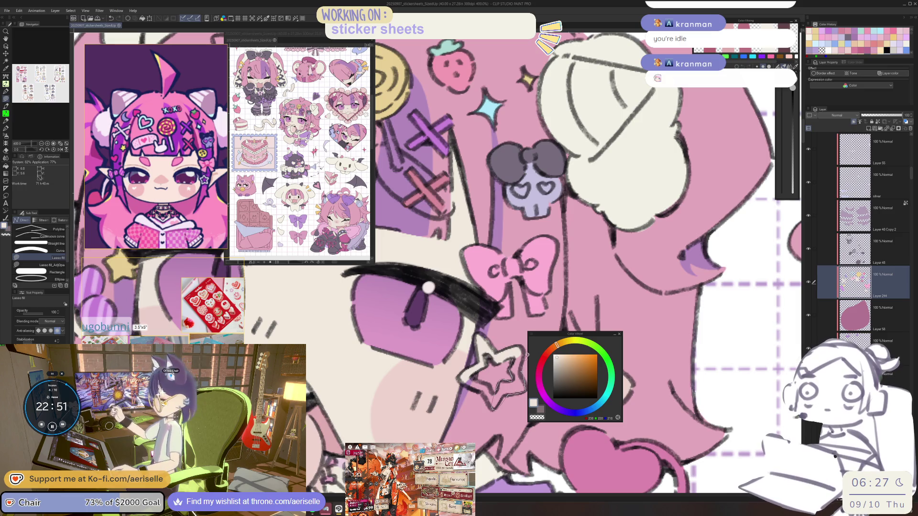
key("e")
key("u")
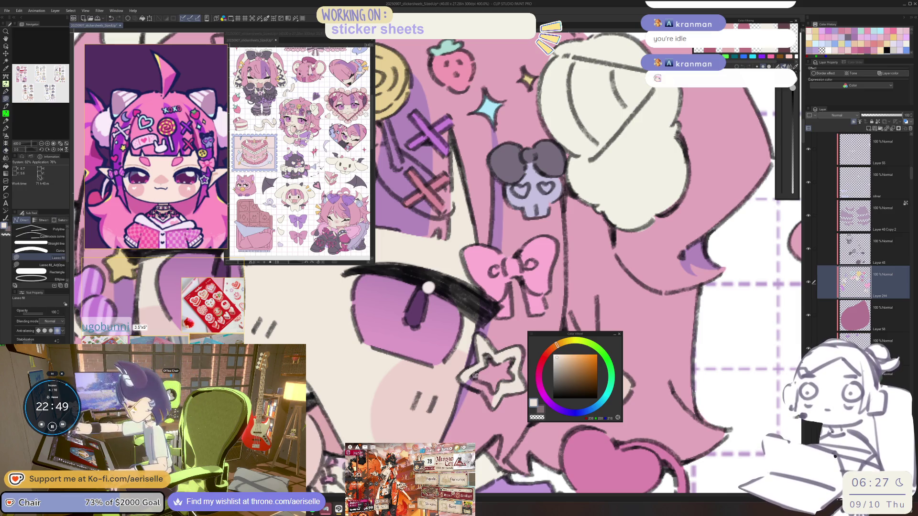
Colour the skull hair clip's heart eye with a sampled pale pink
key("ctrl+alt+0")
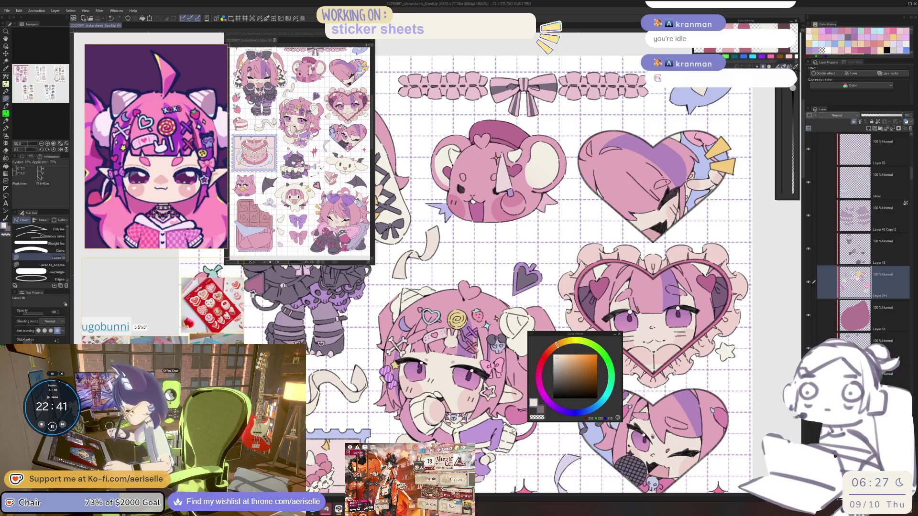
scroll(460, 329, "up", 5)
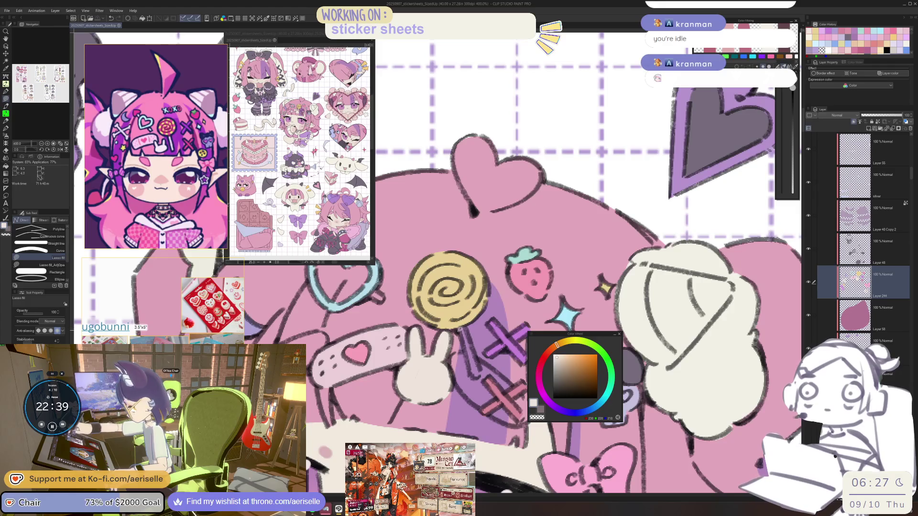
scroll(476, 375, "down", 5)
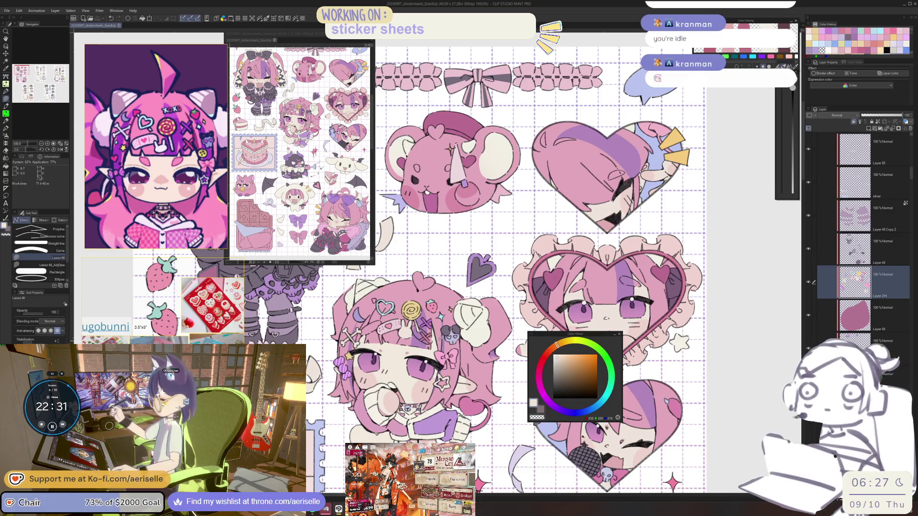
scroll(432, 331, "up", 2)
left_click(480, 361, "alt")
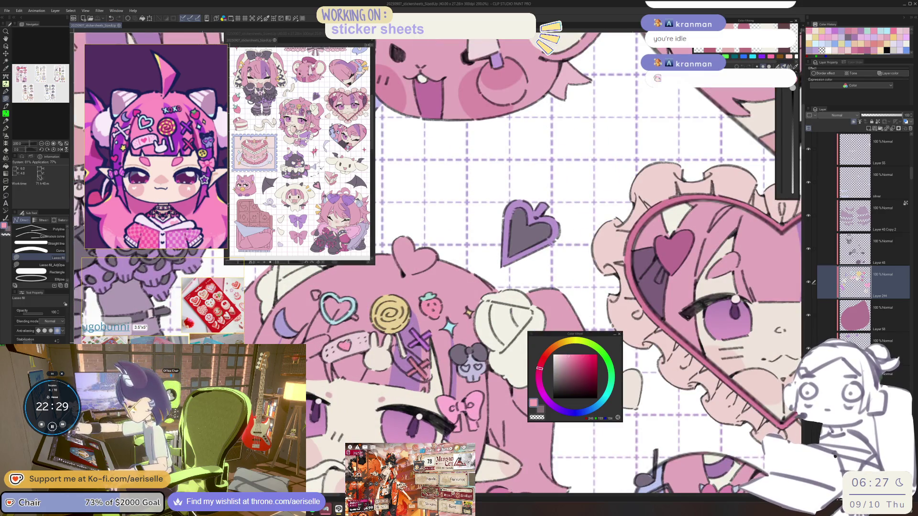
scroll(480, 361, "up", 2)
left_click_drag(481, 363, 488, 362)
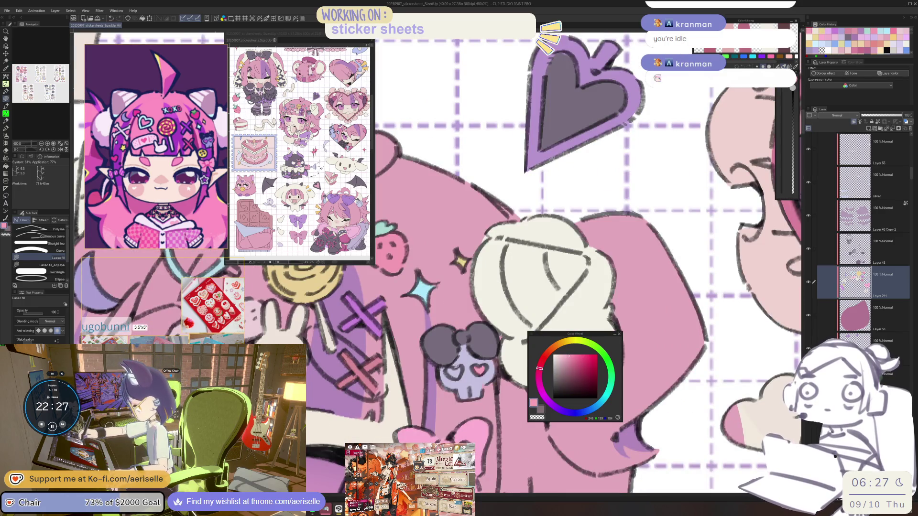
Sample the skull's lavender, move the Color Wheel panel off the artwork, and select that layer
left_click(461, 371, "alt")
scroll(505, 451, "down", 6)
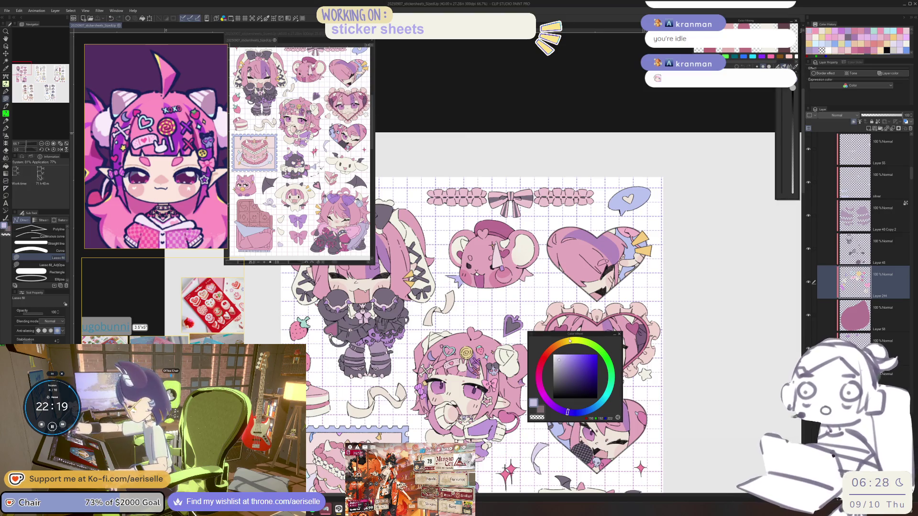
left_click_drag(571, 334, 707, 303)
scroll(478, 287, "down", 2)
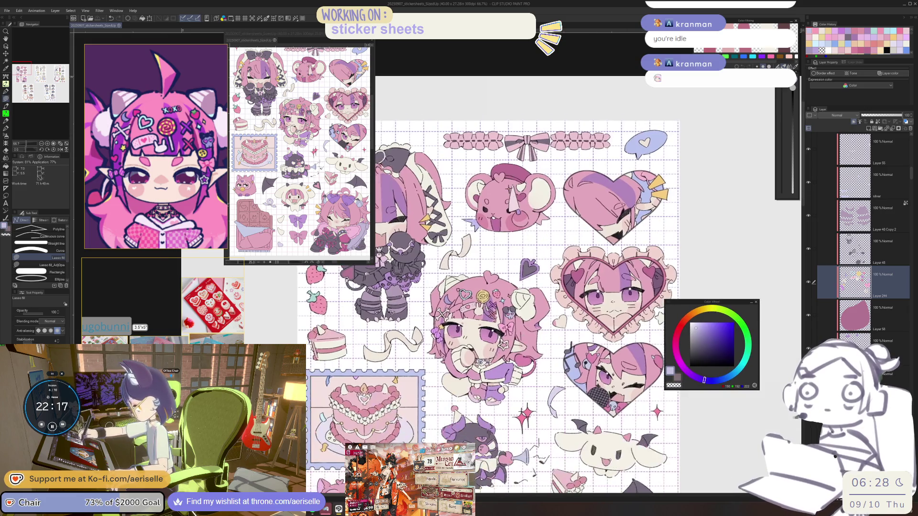
left_click(564, 267, "ctrl+shift")
left_click(564, 268, "alt")
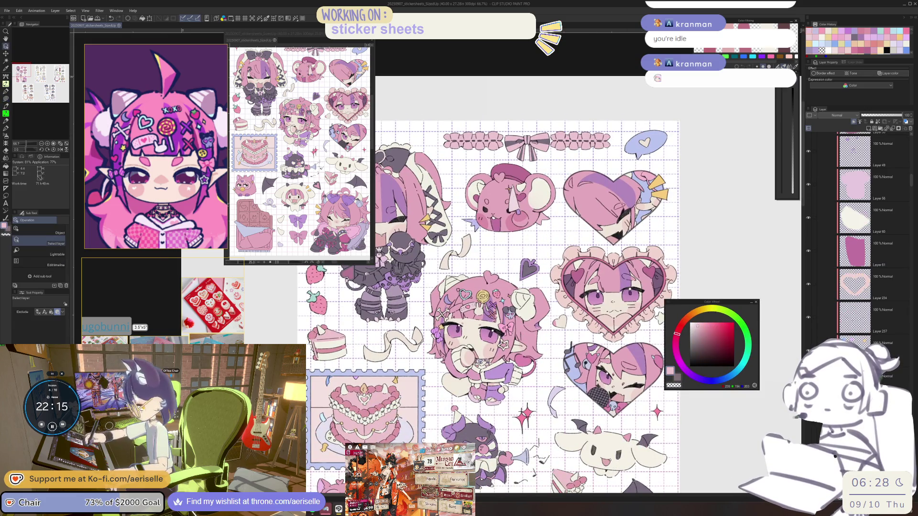
Fill the sleeve beside the girl's hand pink, flipping the canvas to check and erasing a stray fill
scroll(390, 419, "up", 4)
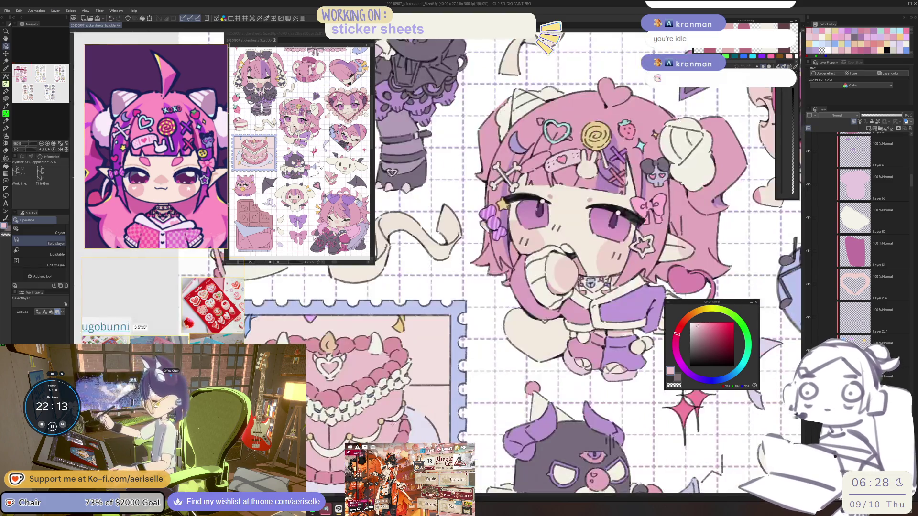
scroll(545, 318, "up", 1)
mouse_move(540, 310)
left_mouse_down()
mouse_move(510, 315)
mouse_move(559, 358)
mouse_move(550, 313)
mouse_move(567, 312)
mouse_move(511, 341)
mouse_move(466, 325)
left_mouse_up()
key("h")
key("e")
scroll(569, 311, "up", 2)
key("u")
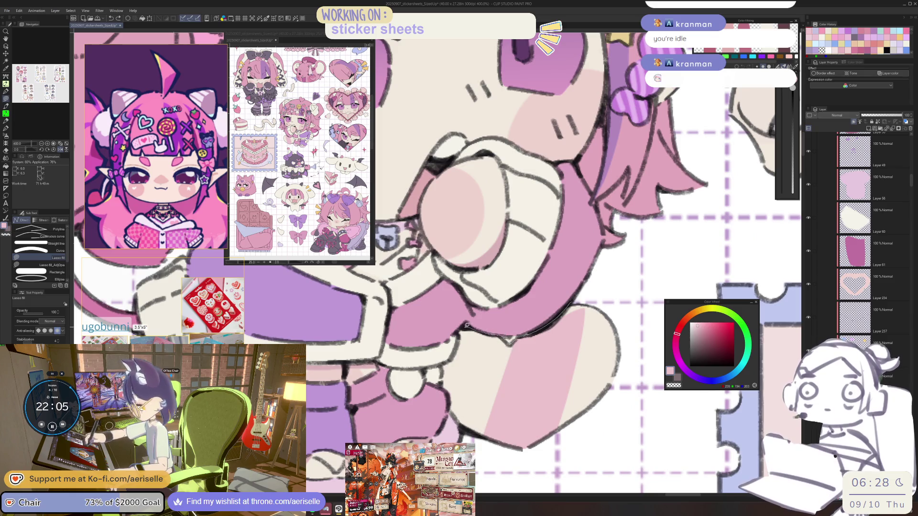
mouse_move(485, 455)
left_mouse_down()
mouse_move(617, 309)
mouse_move(576, 301)
left_mouse_up()
scroll(557, 381, "down", 4)
left_click_drag(557, 381, 558, 369)
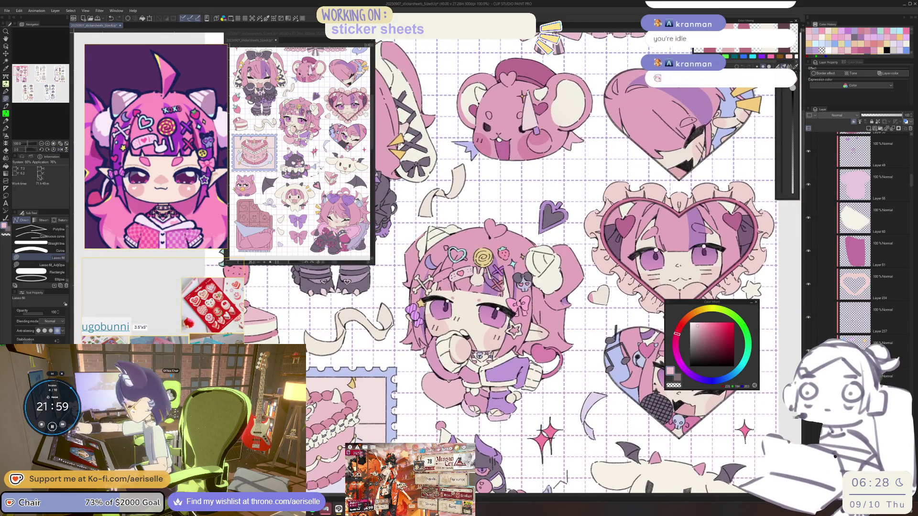
scroll(557, 382, "down", 2)
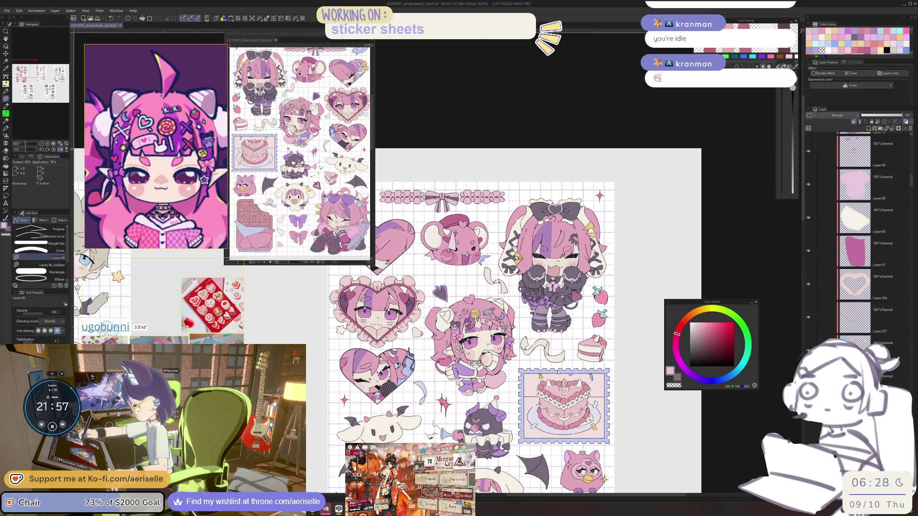
scroll(554, 349, "up", 6)
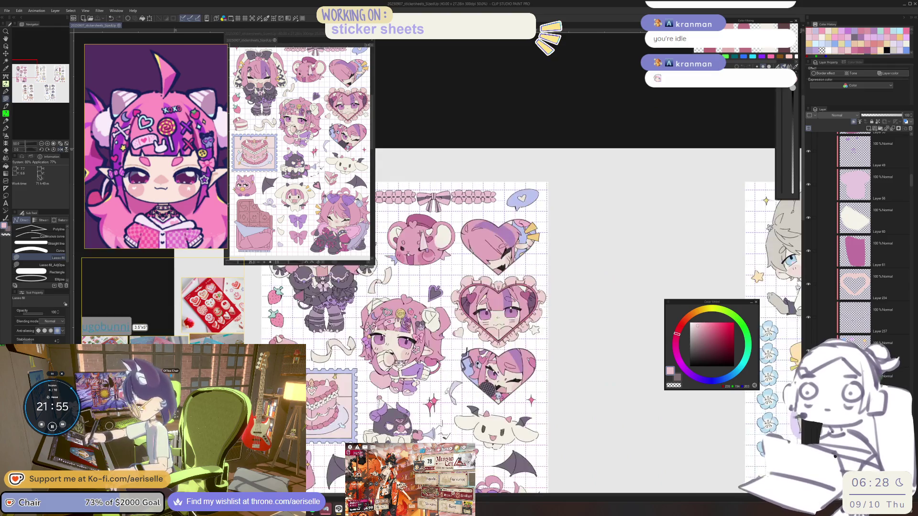
Make Layer 244 current with its cream and lasso-fill around the bunny's bottom and right side
key("o")
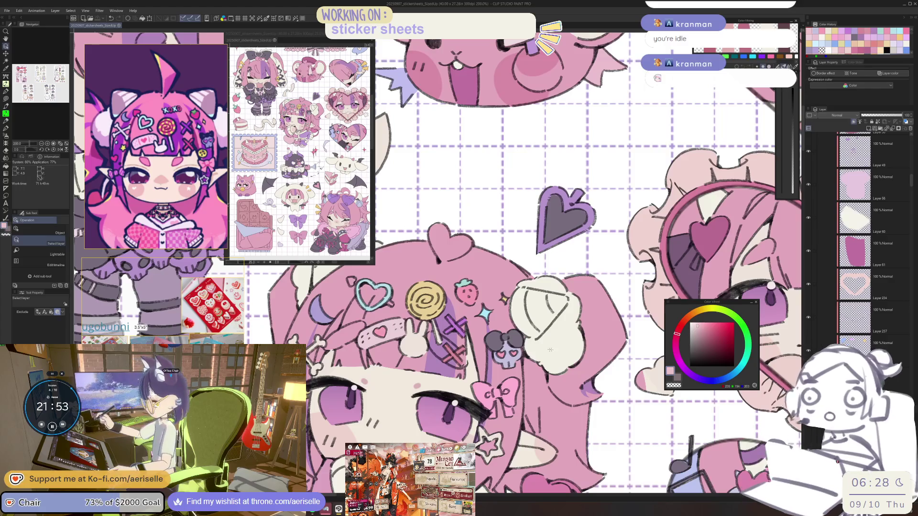
left_click(556, 351)
left_click(411, 351)
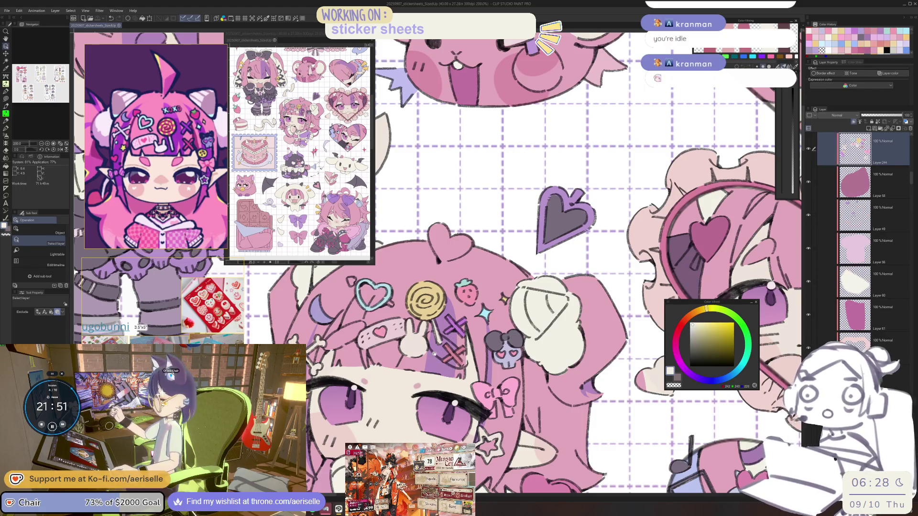
left_click_drag(435, 355, 506, 374)
key("g")
scroll(478, 342, "up", 3)
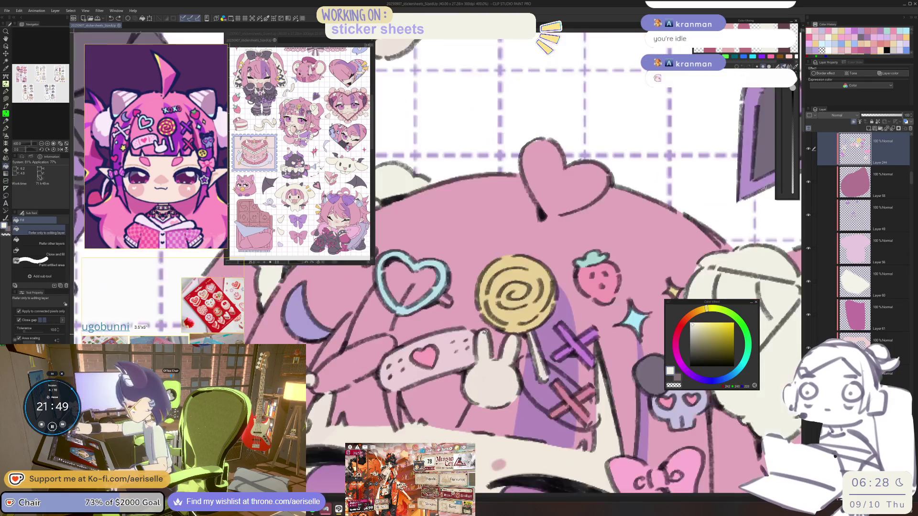
key("u")
mouse_move(467, 392)
left_mouse_down()
mouse_move(500, 410)
mouse_move(516, 364)
mouse_move(513, 339)
mouse_move(484, 266)
mouse_move(447, 250)
mouse_move(447, 262)
left_mouse_up()
key("e")
key("u")
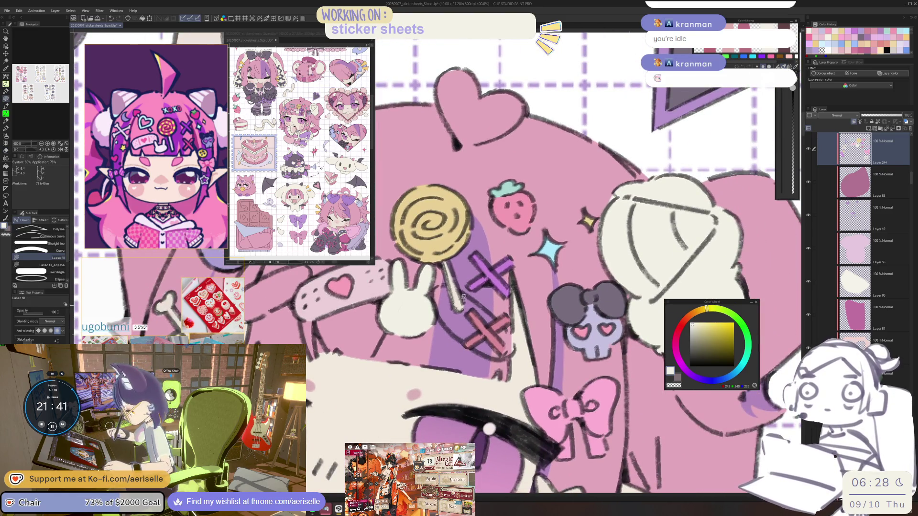
scroll(448, 262, "down", 3)
scroll(511, 340, "up", 3)
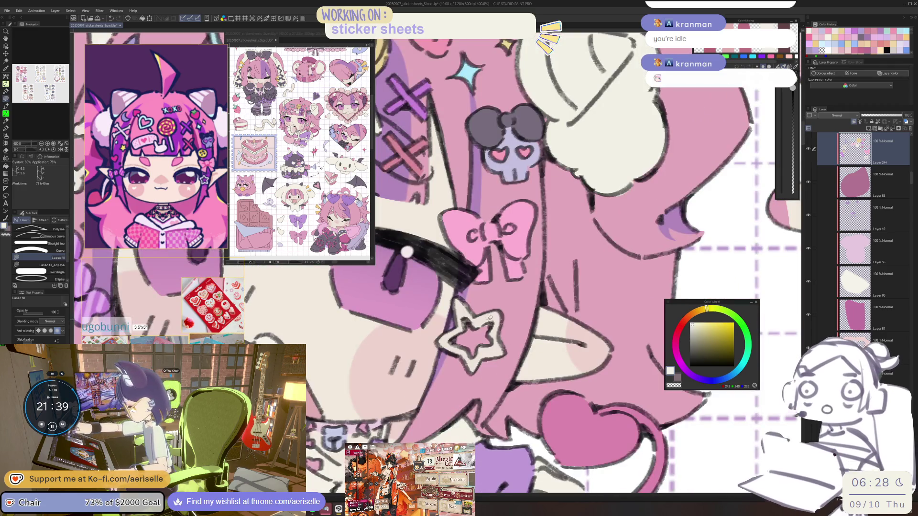
Bucket-fill the star with a brighter colour
key("g")
left_click(490, 319)
scroll(490, 319, "down", 5)
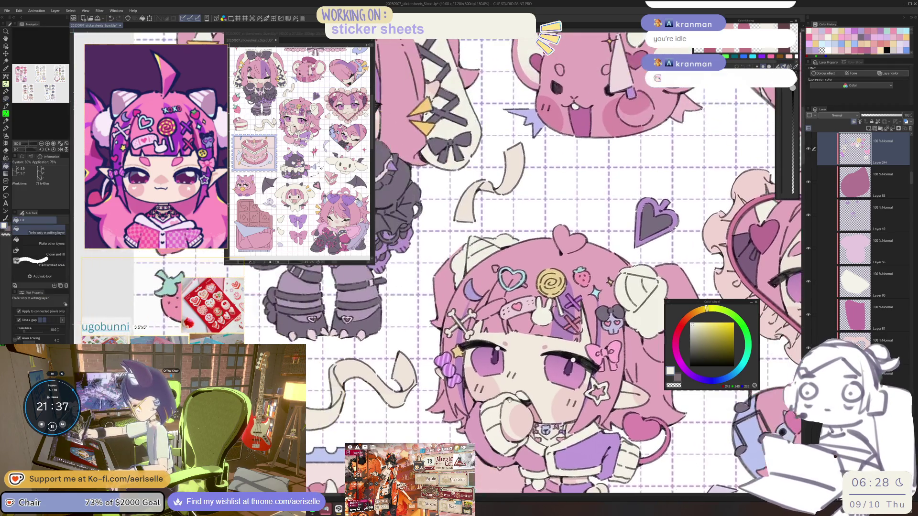
scroll(490, 319, "up", 5)
Touch up the crossed bones in the hair and sample the hair pink
left_click(495, 299)
key("u")
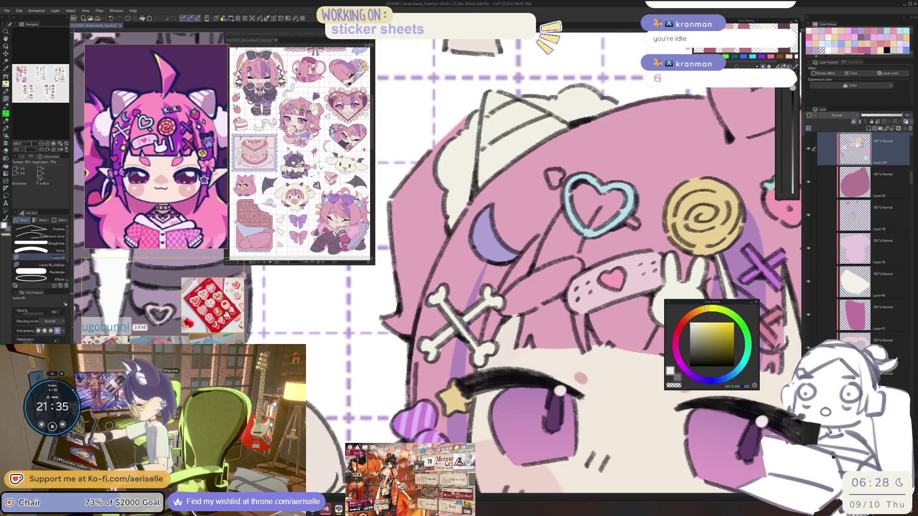
key("e")
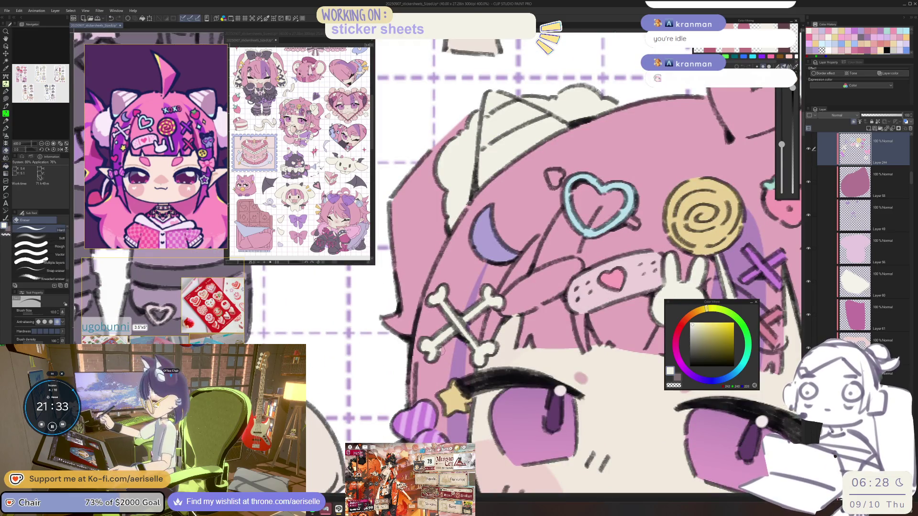
scroll(511, 352, "down", 6)
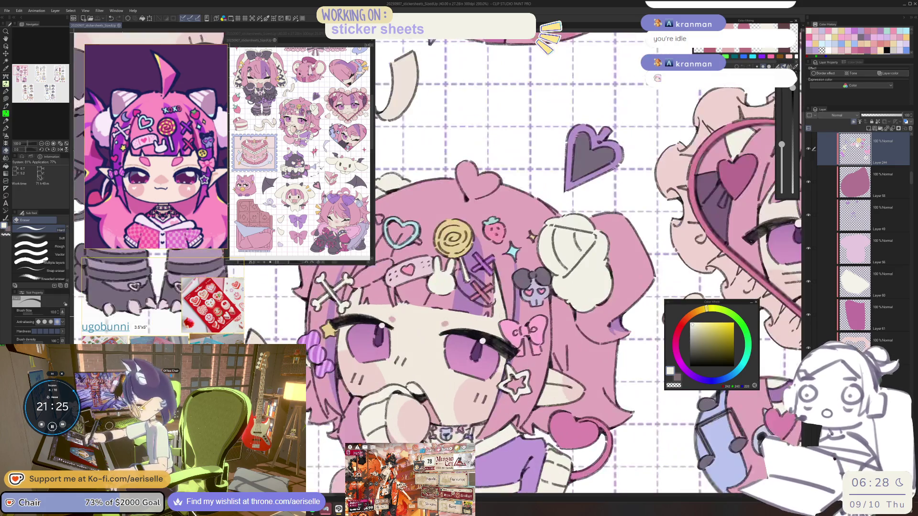
scroll(510, 346, "up", 3)
left_click(511, 347, "alt")
scroll(511, 347, "up", 4)
Lasso-fill seven pink wedge stripes around the lollipop's edge and left swirl
key("u")
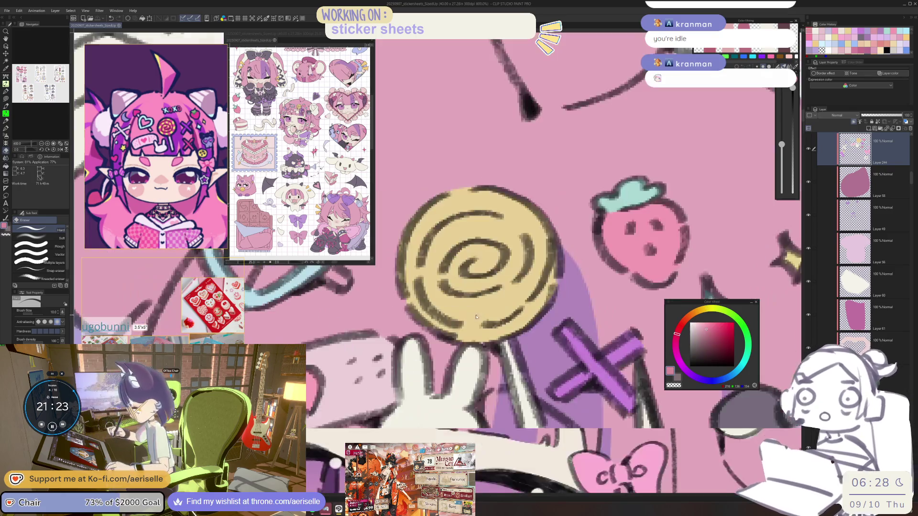
mouse_move(471, 324)
left_mouse_down()
mouse_move(510, 319)
mouse_move(535, 294)
left_mouse_up()
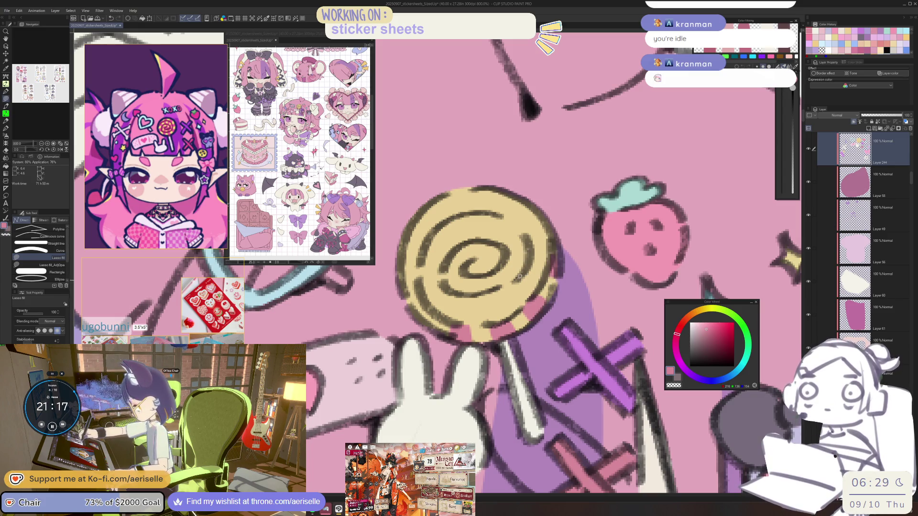
left_click_drag(545, 268, 523, 283)
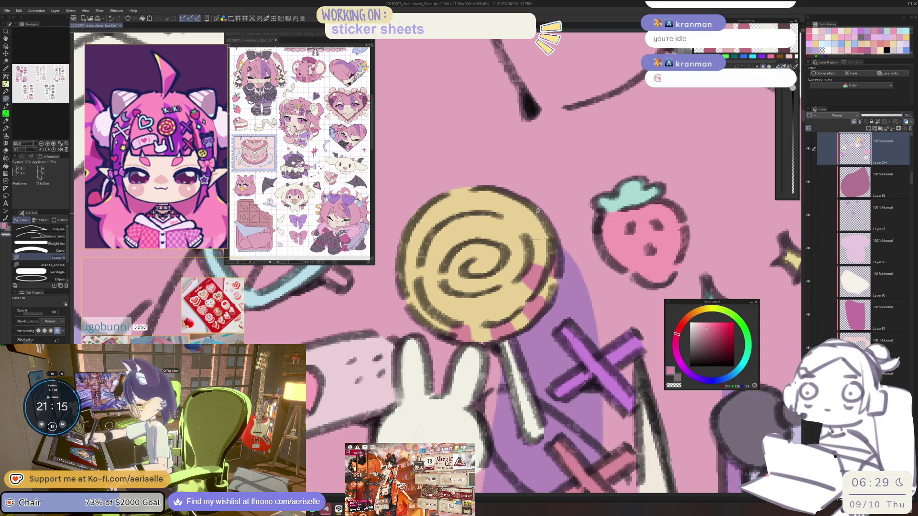
mouse_move(519, 217)
left_mouse_down()
mouse_move(462, 194)
mouse_move(536, 296)
left_mouse_up()
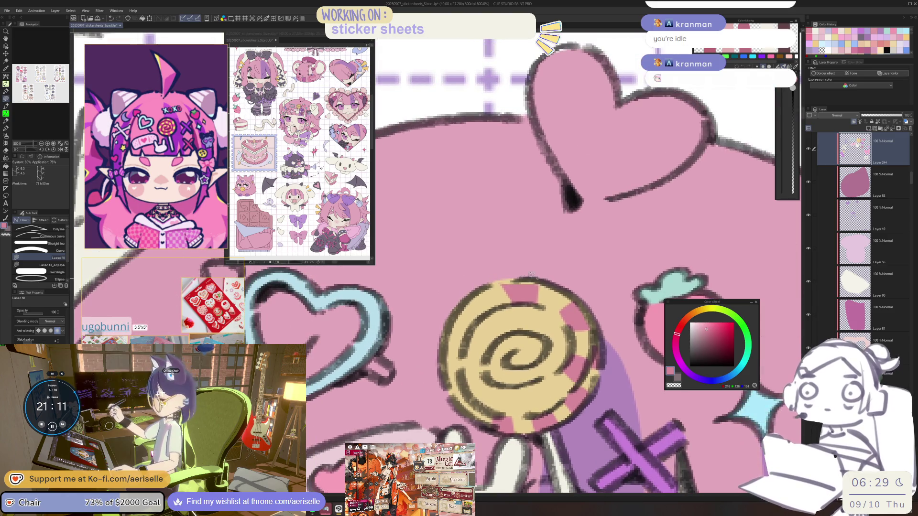
mouse_move(471, 298)
left_mouse_down()
mouse_move(463, 338)
mouse_move(469, 330)
left_mouse_up()
mouse_move(459, 369)
left_mouse_down()
mouse_move(446, 383)
mouse_move(467, 407)
mouse_move(500, 387)
mouse_move(522, 415)
mouse_move(557, 350)
mouse_move(541, 376)
left_mouse_up()
mouse_move(551, 310)
left_mouse_down()
mouse_move(542, 338)
mouse_move(539, 302)
mouse_move(493, 331)
mouse_move(511, 314)
left_mouse_up()
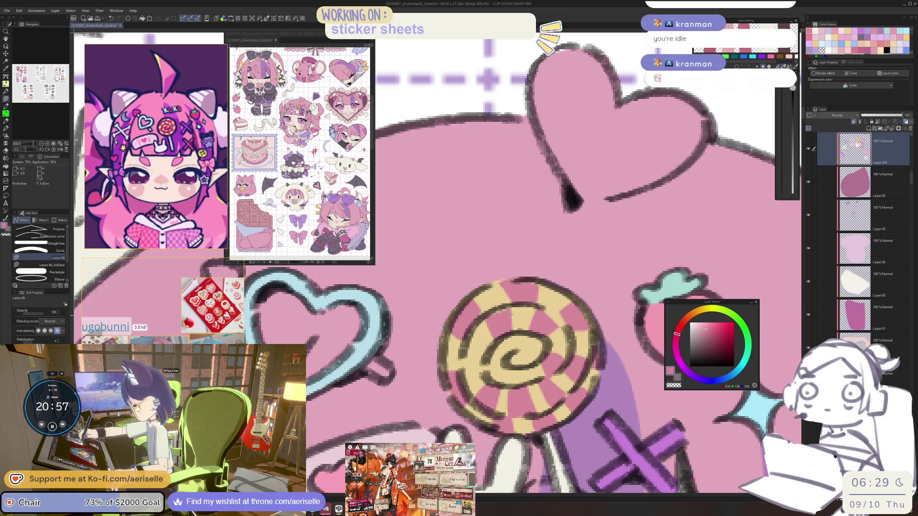
mouse_move(486, 366)
left_mouse_down()
mouse_move(469, 341)
mouse_move(484, 370)
mouse_move(513, 367)
mouse_move(493, 383)
mouse_move(524, 366)
mouse_move(515, 335)
mouse_move(532, 330)
mouse_move(516, 368)
mouse_move(532, 353)
left_mouse_up()
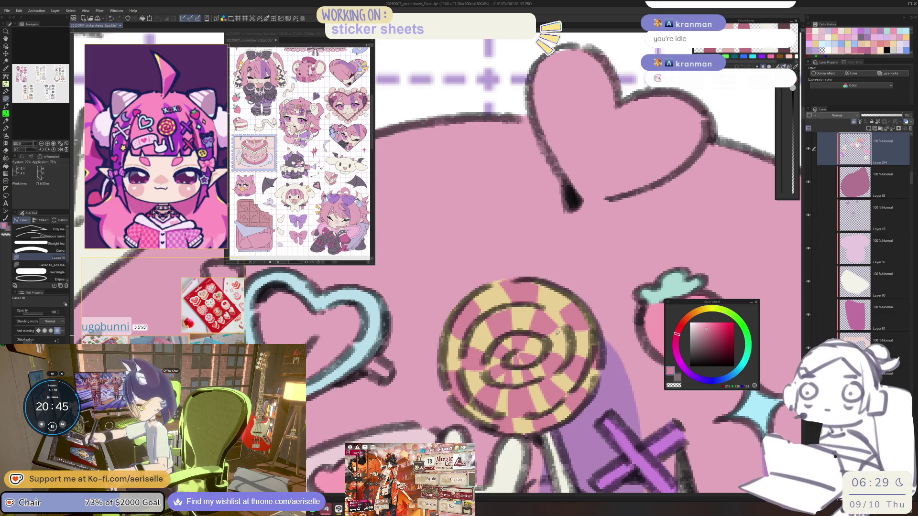
scroll(562, 332, "down", 10)
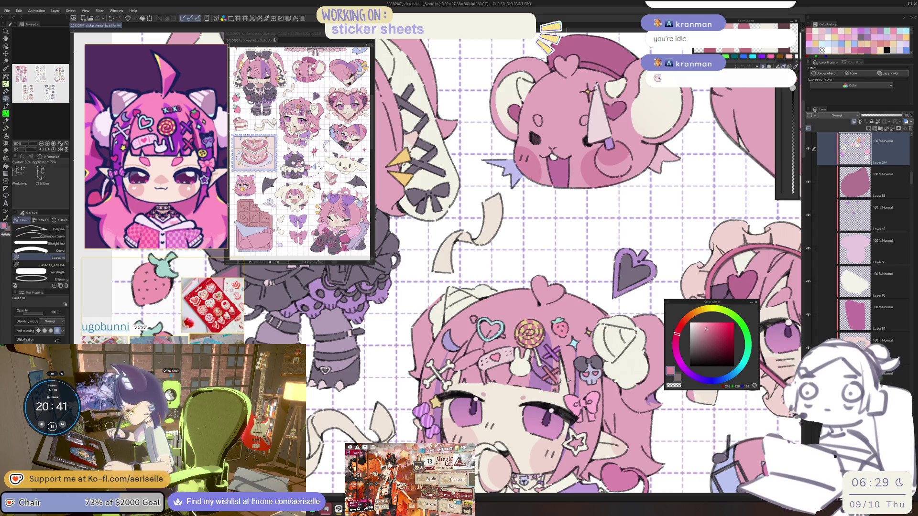
Centre the chibi on the full sticker sheet and add a new raster layer
scroll(567, 380, "down", 5)
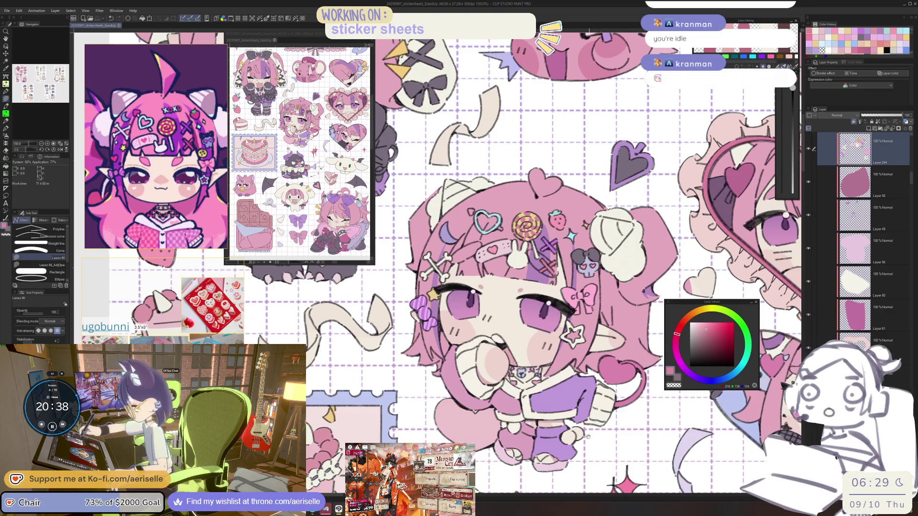
left_click_drag(588, 436, 559, 410)
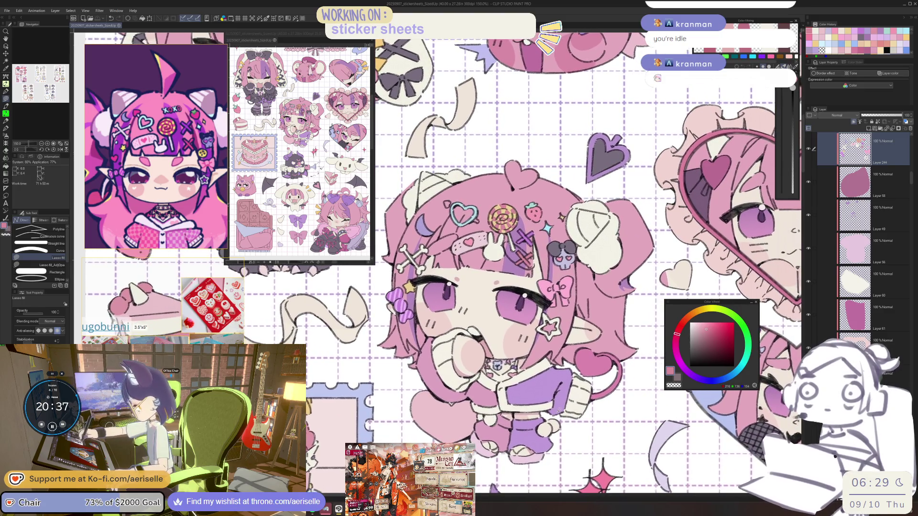
scroll(559, 411, "down", 5)
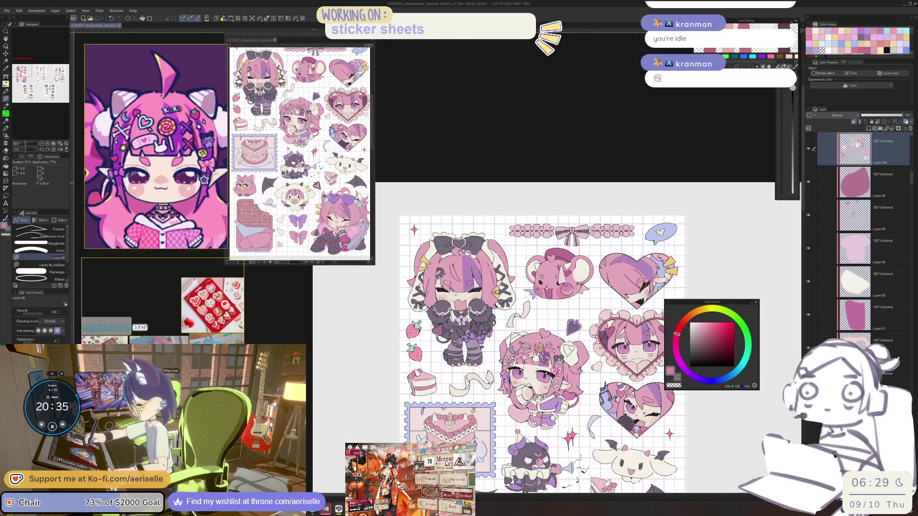
left_click_drag(912, 182, 912, 167)
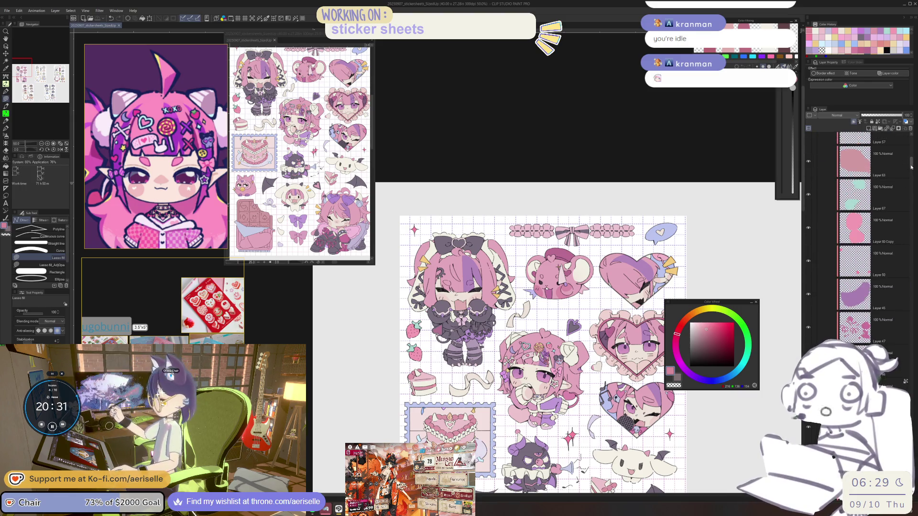
left_click_drag(589, 420, 572, 359)
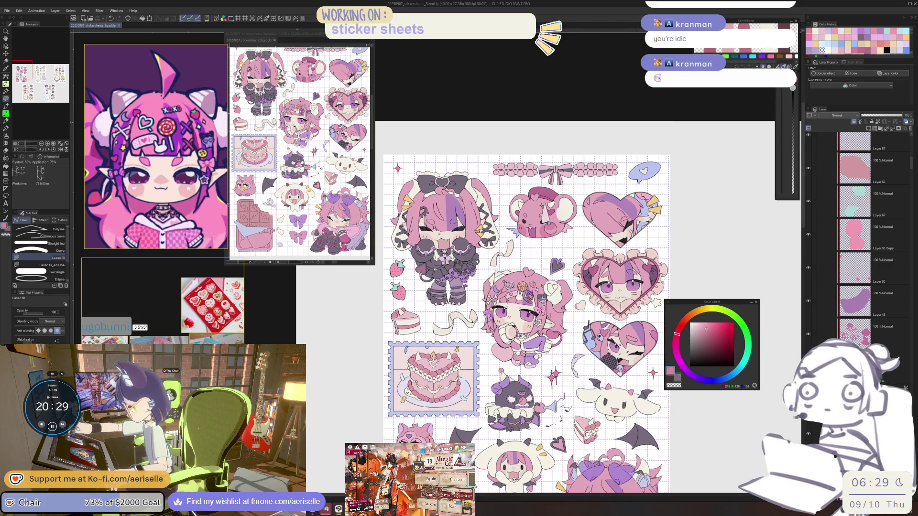
left_click_drag(913, 167, 912, 156)
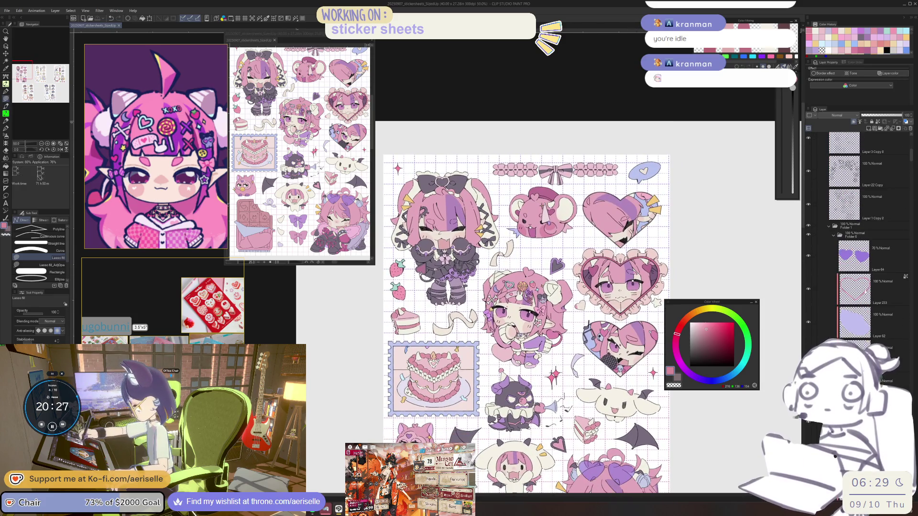
left_click(871, 128)
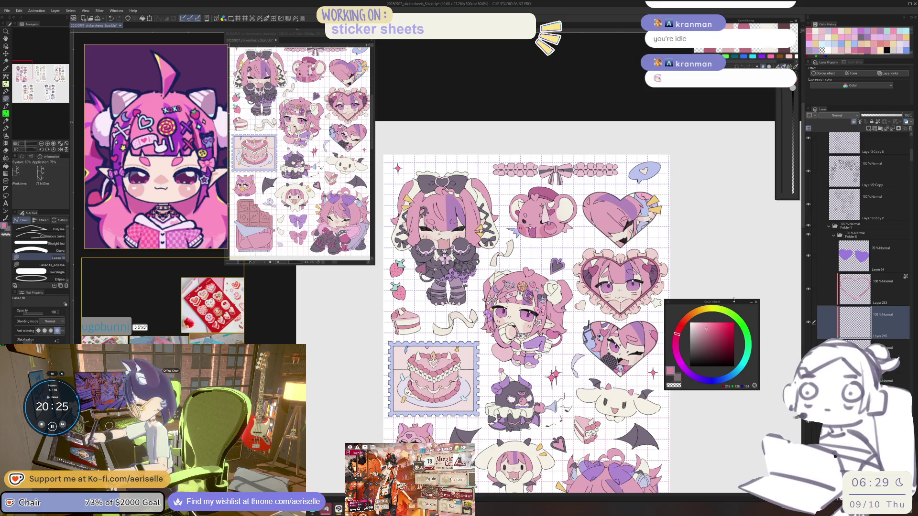
Lasso-fill the ribbon shape with a lighter pink, then shift the hue toward purple
left_click(701, 325)
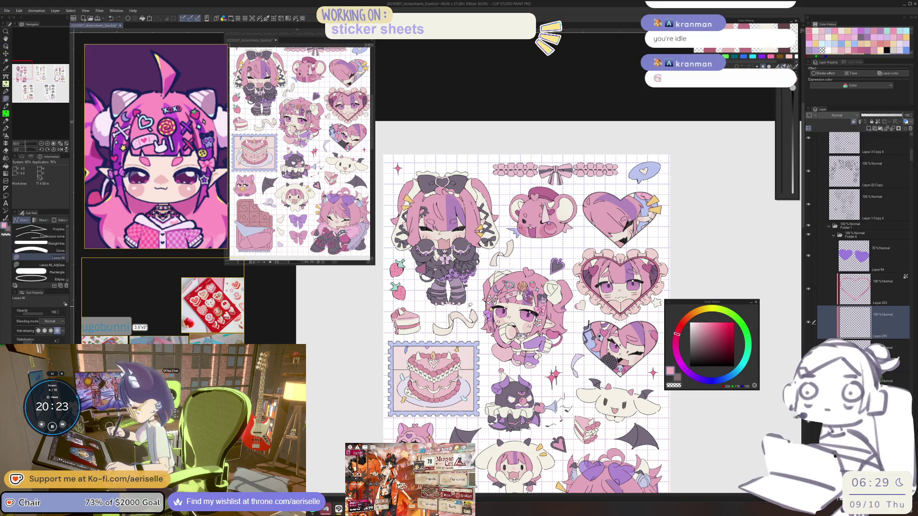
mouse_move(435, 315)
left_mouse_down()
mouse_move(474, 330)
mouse_move(478, 305)
left_mouse_up()
mouse_move(479, 393)
left_mouse_down()
mouse_move(463, 300)
mouse_move(487, 317)
left_mouse_up()
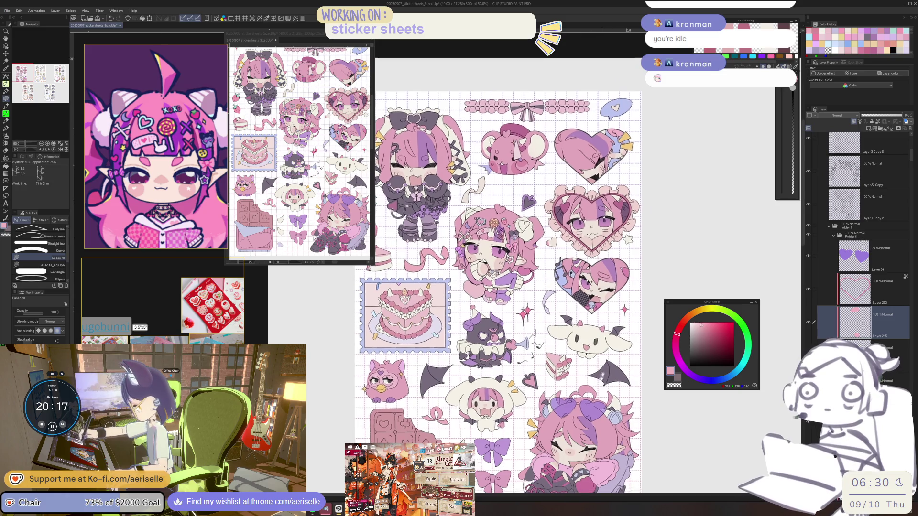
left_click(691, 378)
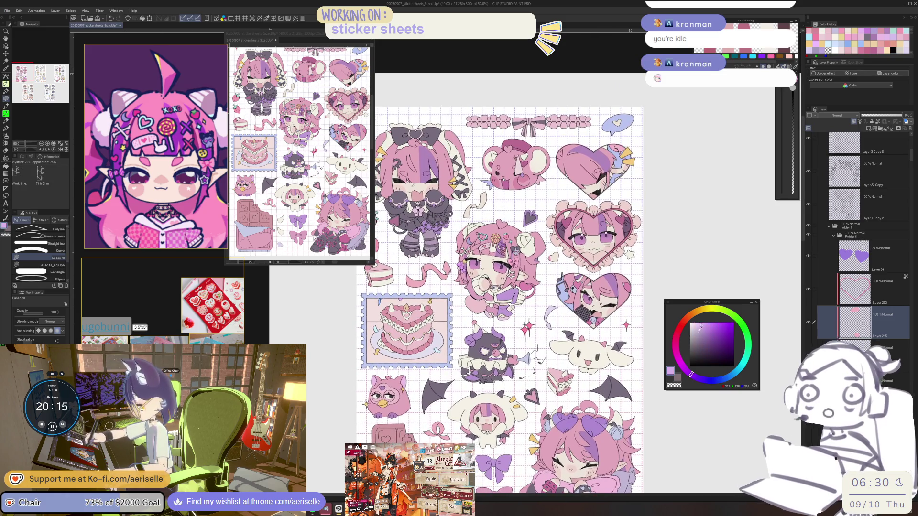
scroll(533, 311, "up", 1)
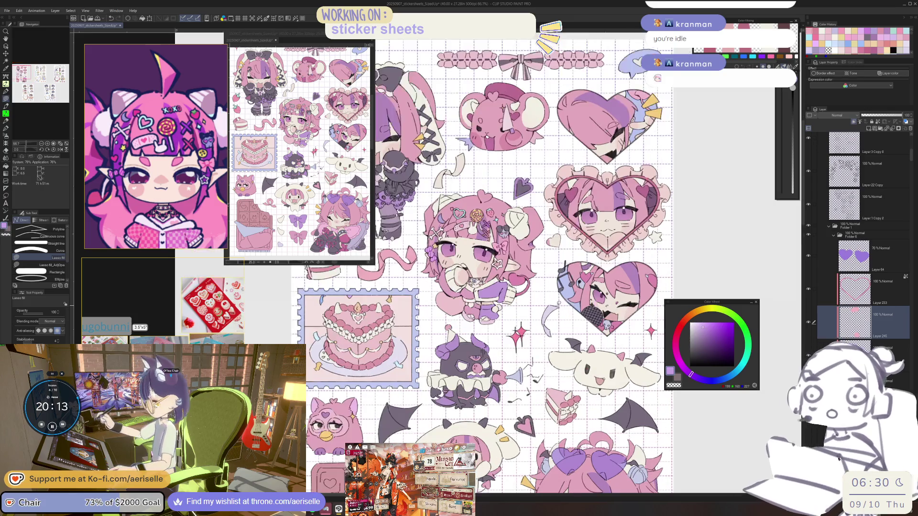
left_click_drag(567, 311, 590, 406)
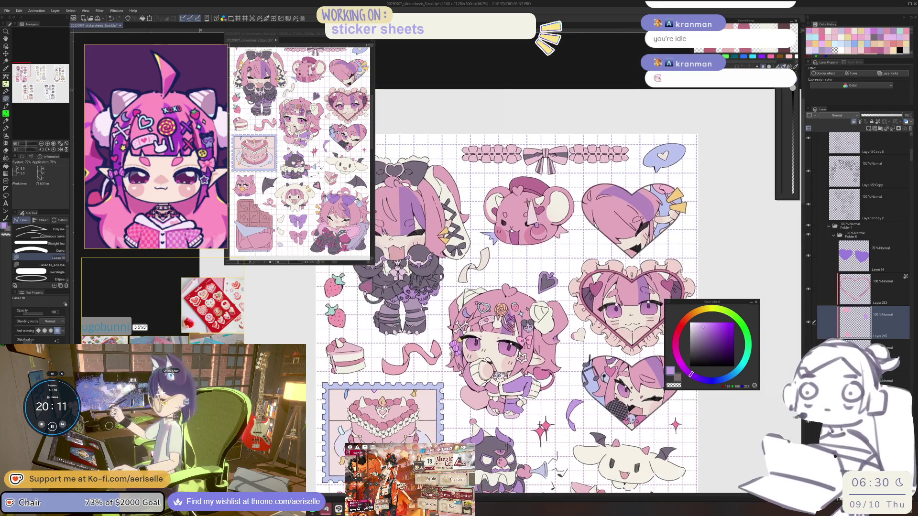
key("o")
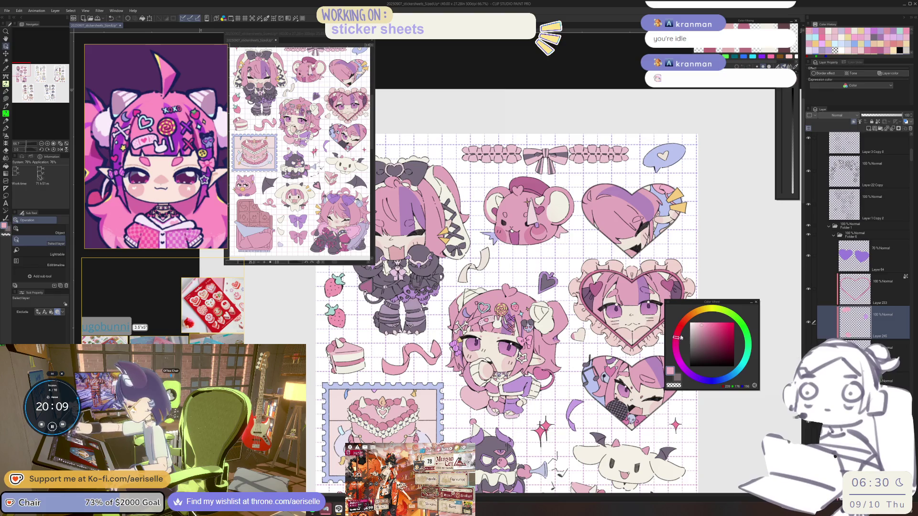
scroll(570, 354, "up", 4)
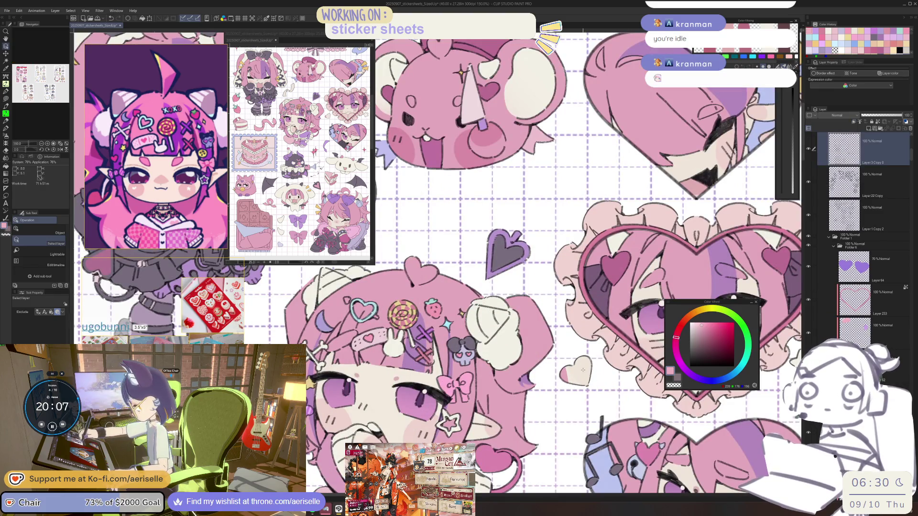
scroll(571, 354, "down", 4)
scroll(538, 366, "up", 2)
key("u")
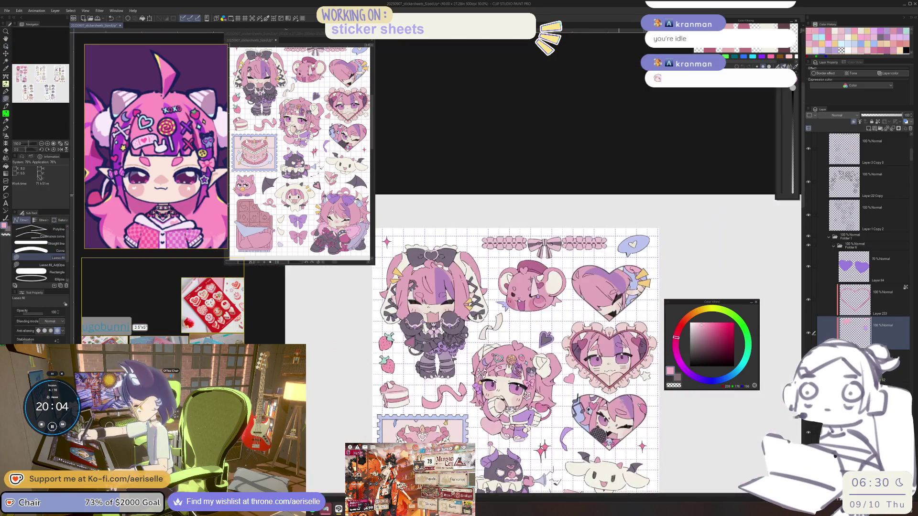
scroll(538, 366, "down", 3)
left_click(698, 327)
scroll(550, 388, "up", 3)
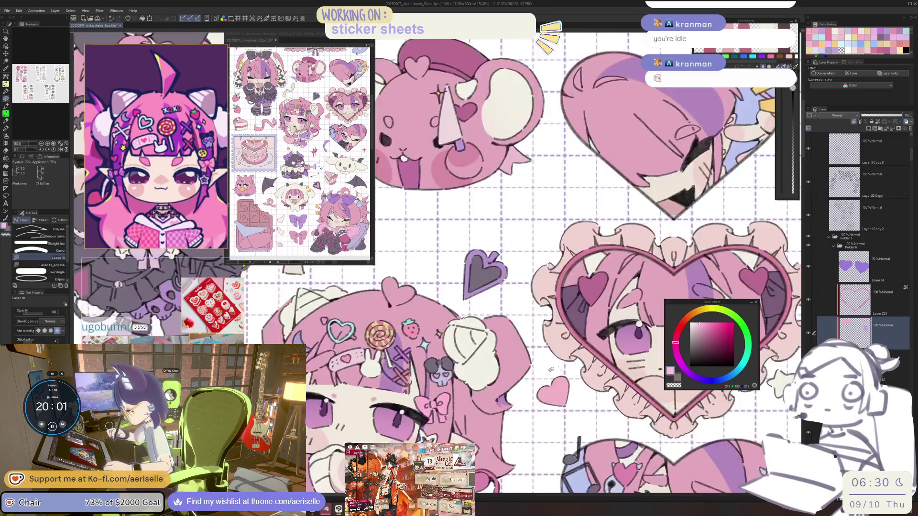
scroll(550, 387, "down", 3)
left_click_drag(608, 385, 597, 344)
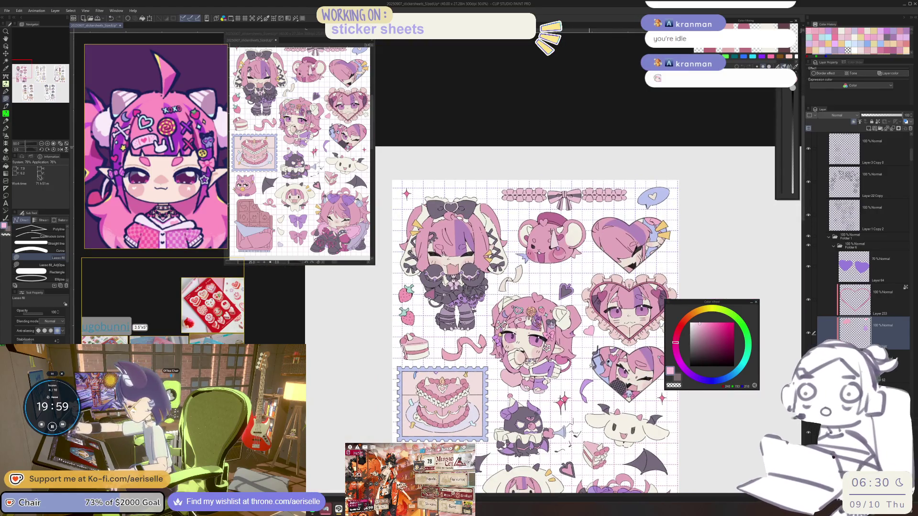
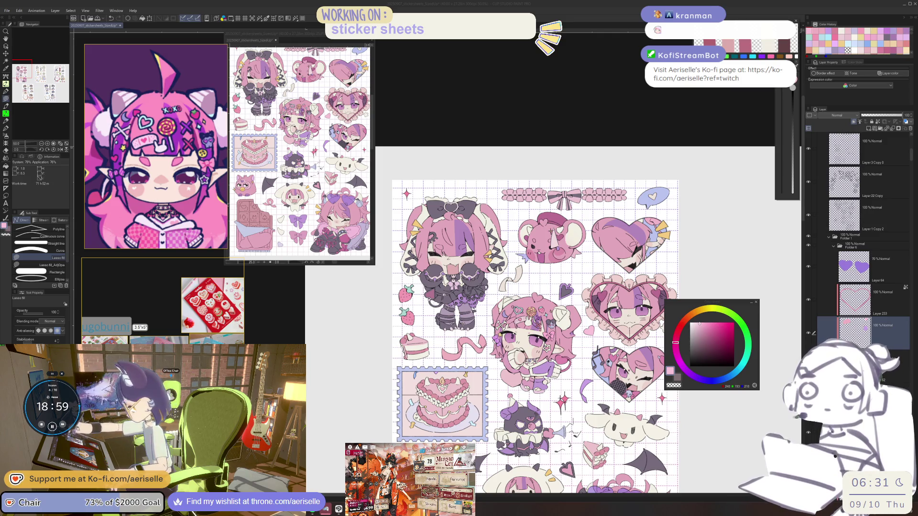
Sample the lavender colour from the sticker art and switch to the Eraser
left_click(523, 268)
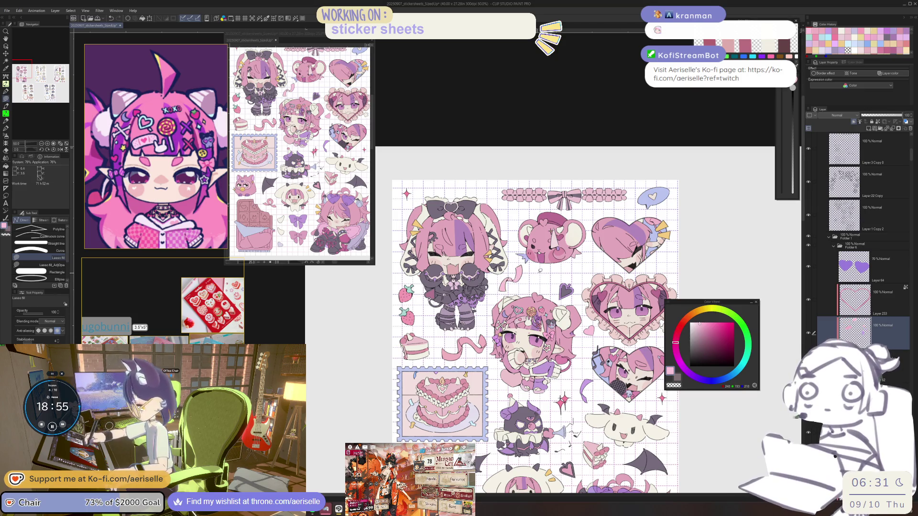
left_click(578, 358, "alt")
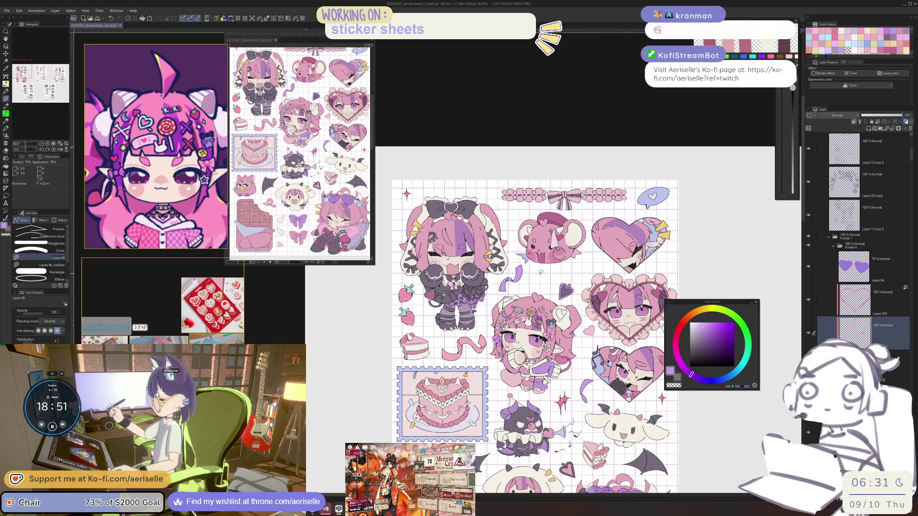
scroll(514, 300, "up", 3)
key("e")
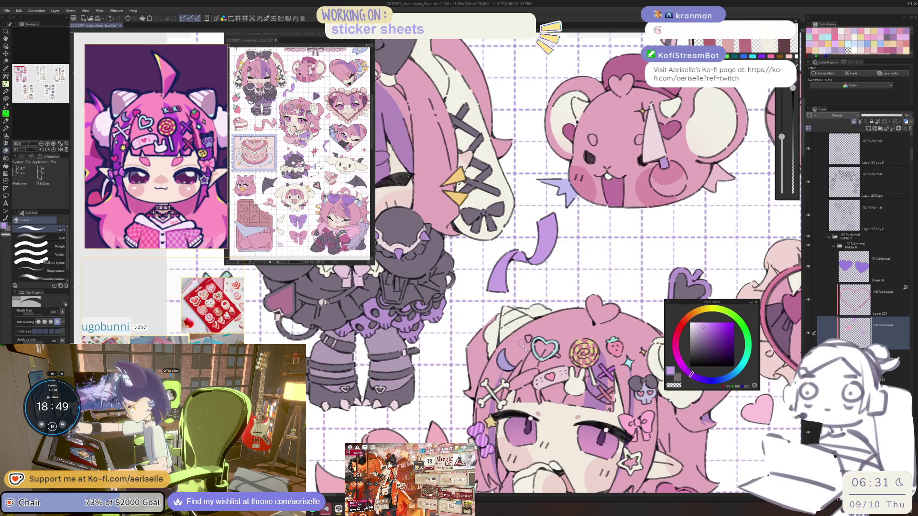
scroll(514, 300, "down", 4)
Select Layer 3 Copy 8, the layer holding the sheep chibi and purple bow
mouse_move(514, 300)
left_mouse_down()
mouse_move(485, 237)
mouse_move(485, 198)
left_mouse_up()
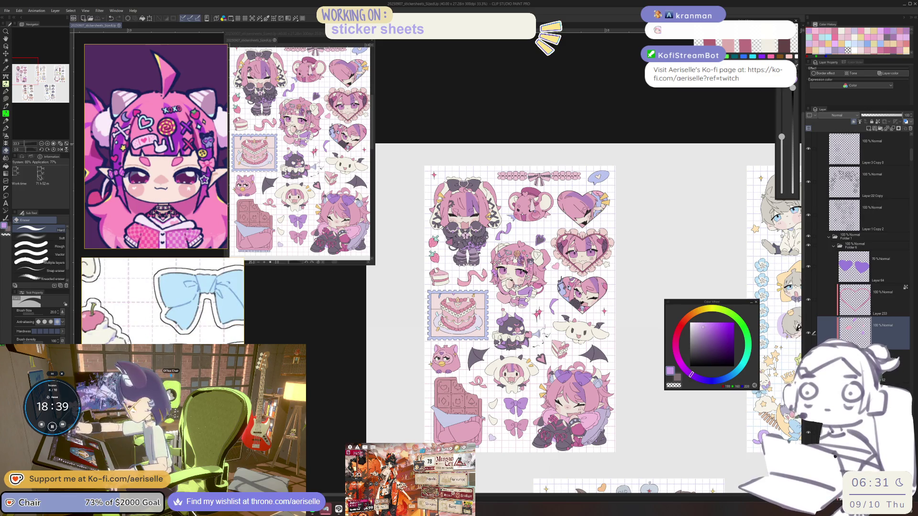
scroll(512, 421, "up", 5)
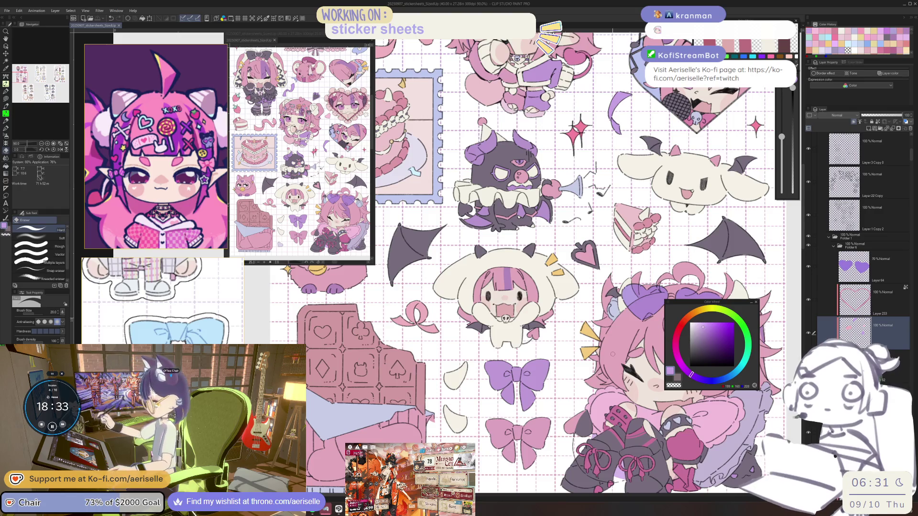
scroll(608, 354, "up", 4)
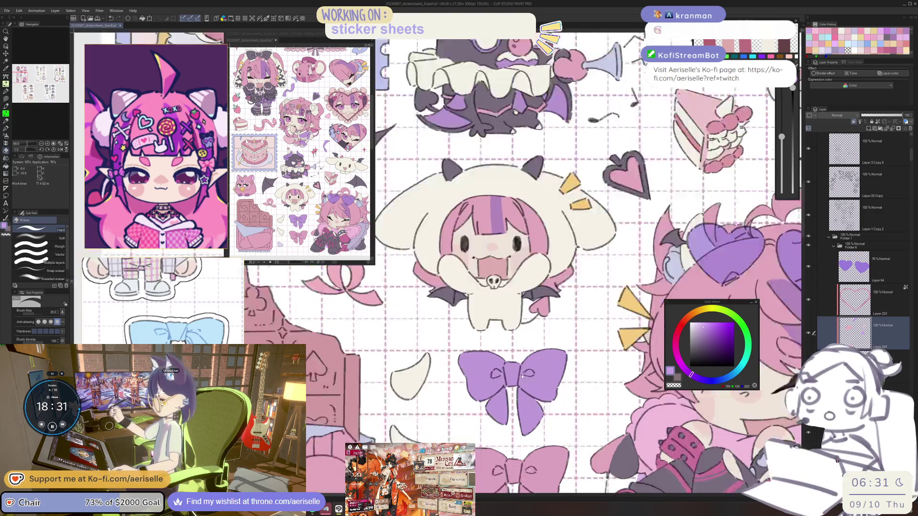
key("o")
left_click_drag(517, 381, 531, 393)
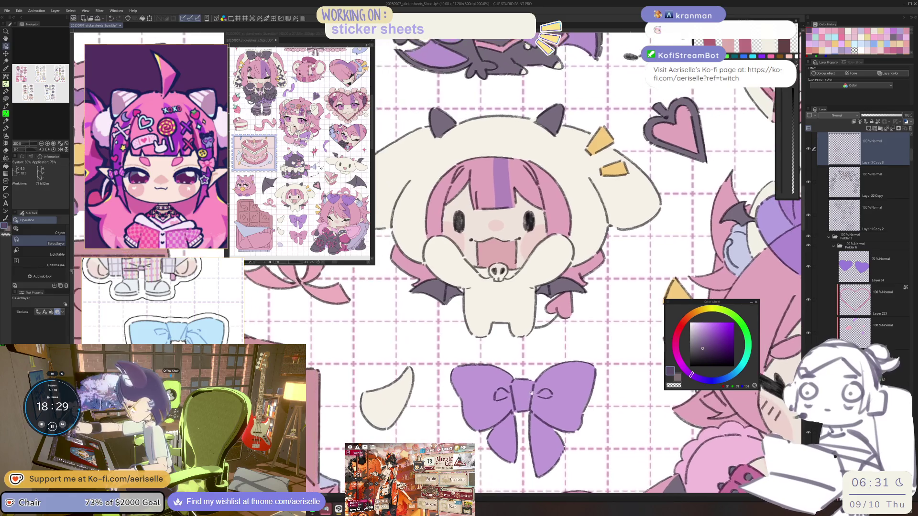
Resample the bow's dark line colour and redraw the line in the bow's centre knot
key("p")
scroll(527, 376, "up", 2)
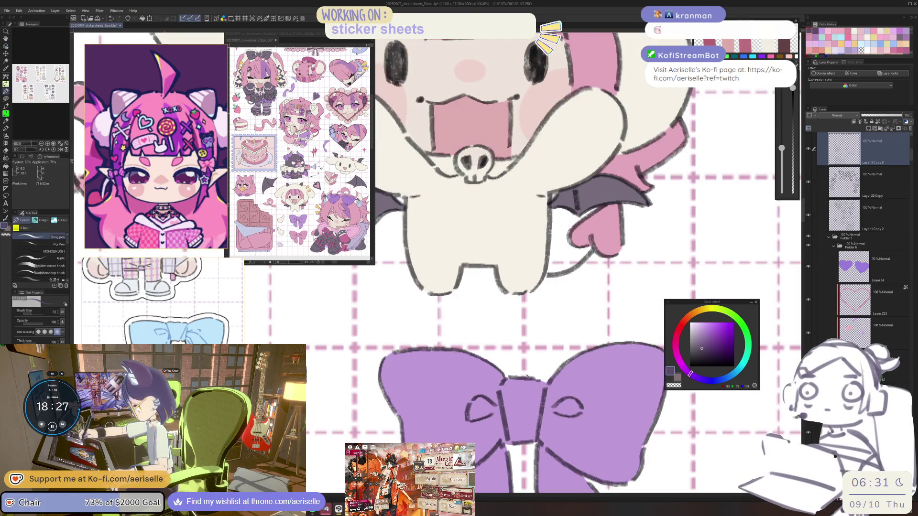
key("period")
key("period")
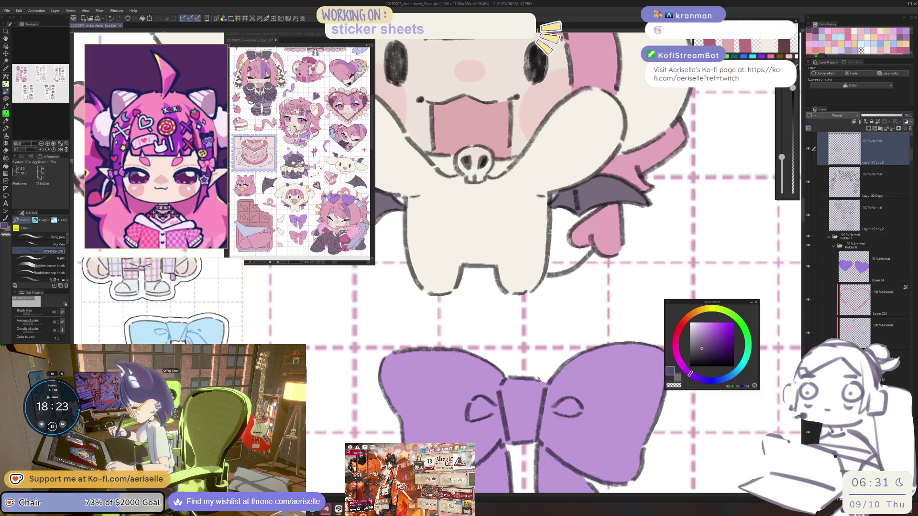
left_click_drag(543, 387, 529, 429)
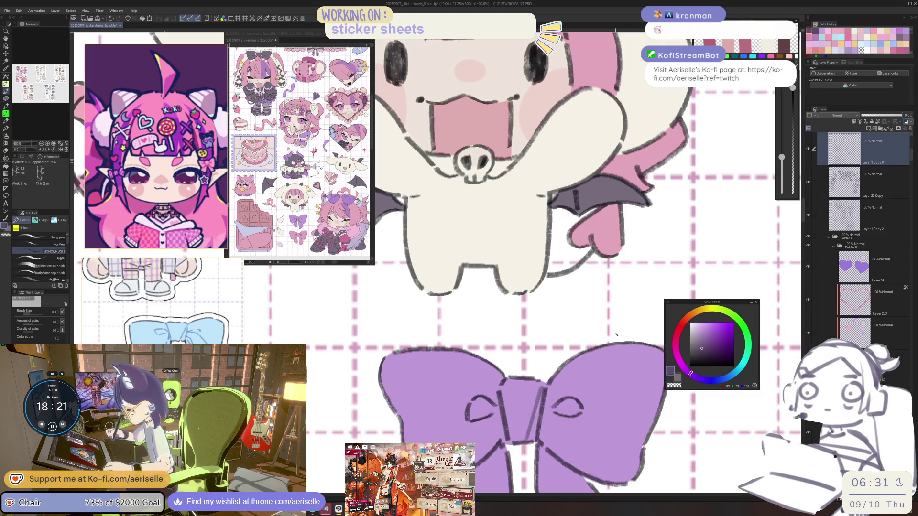
key("ctrl+z")
key("i")
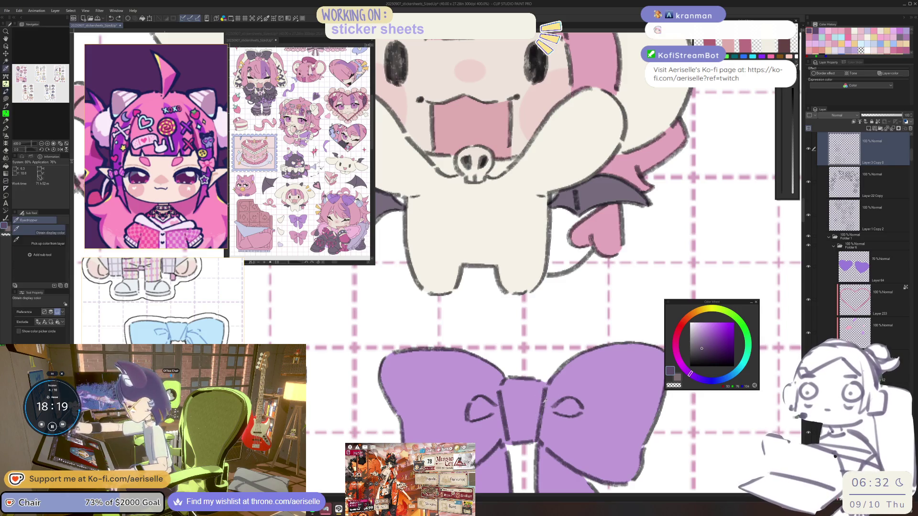
left_click(545, 398)
key("p")
left_click_drag(541, 386, 528, 440)
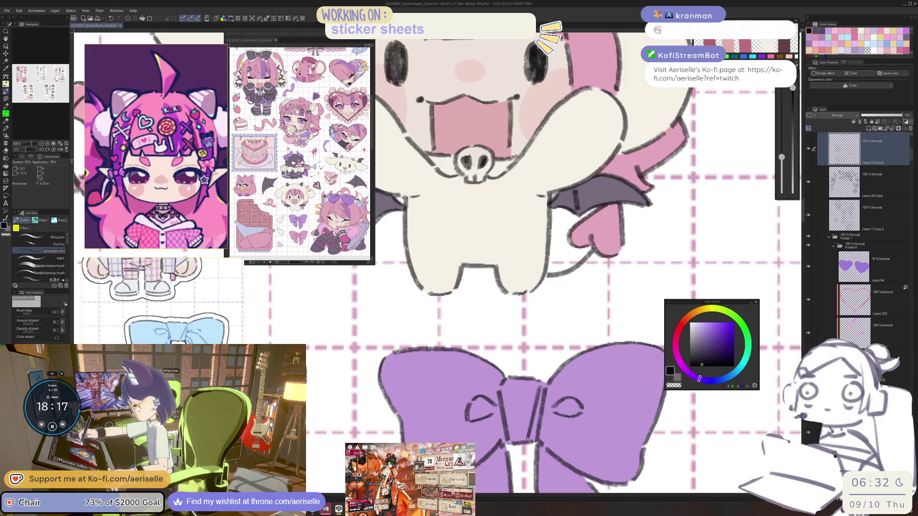
mouse_move(526, 374)
left_mouse_down()
mouse_move(509, 384)
mouse_move(545, 377)
mouse_move(517, 383)
mouse_move(550, 414)
mouse_move(567, 404)
left_mouse_up()
Redraw the loop lines on the bow's left side using the flipped, rotated view
key("e")
key("p")
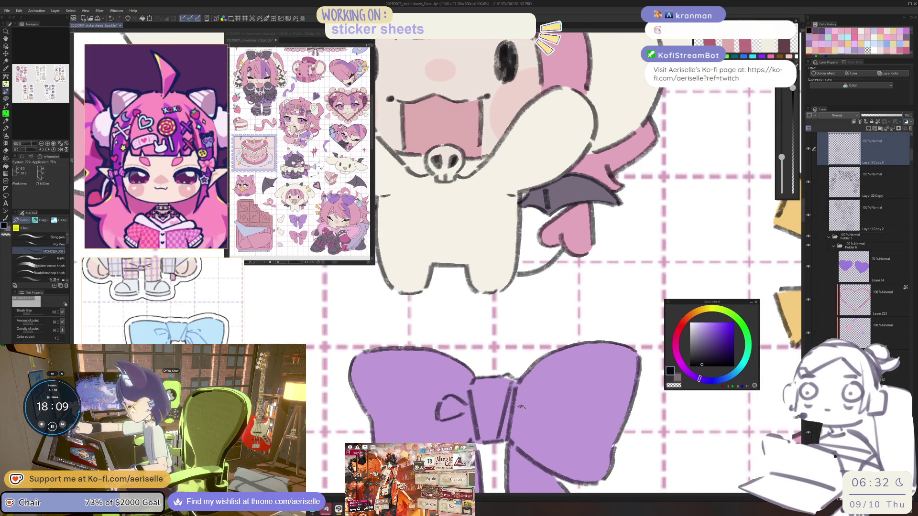
key("h")
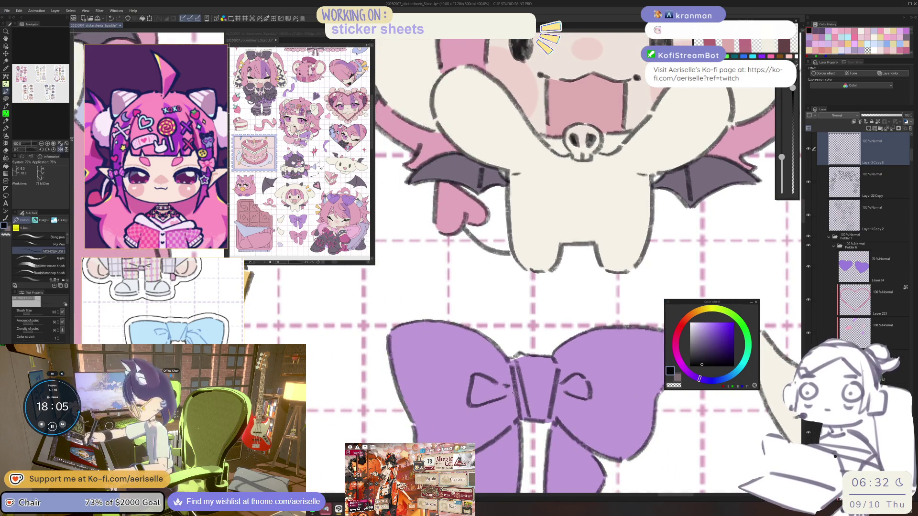
mouse_move(502, 381)
left_mouse_down()
mouse_move(486, 378)
mouse_move(493, 407)
mouse_move(508, 392)
mouse_move(479, 404)
left_mouse_up()
key("e")
key("minus")
key("p")
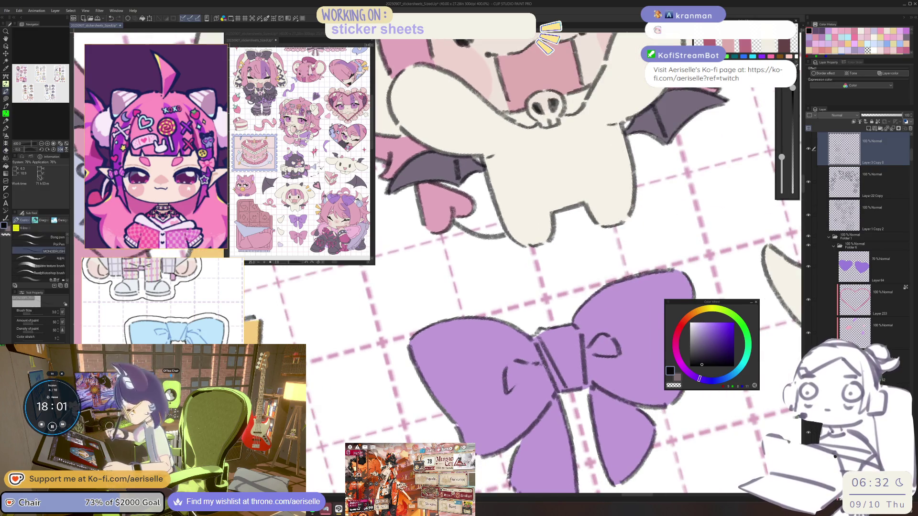
left_click_drag(545, 362, 514, 385)
left_click_drag(572, 346, 493, 418)
key("e")
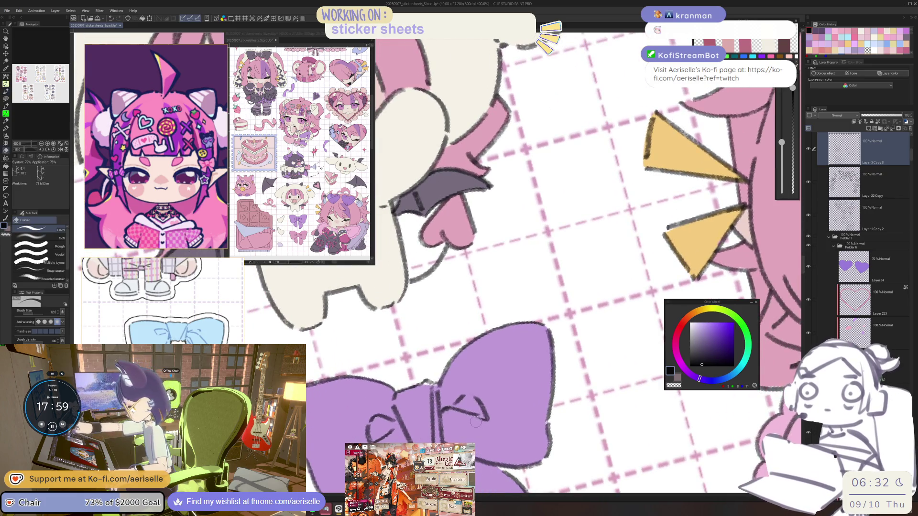
key("p")
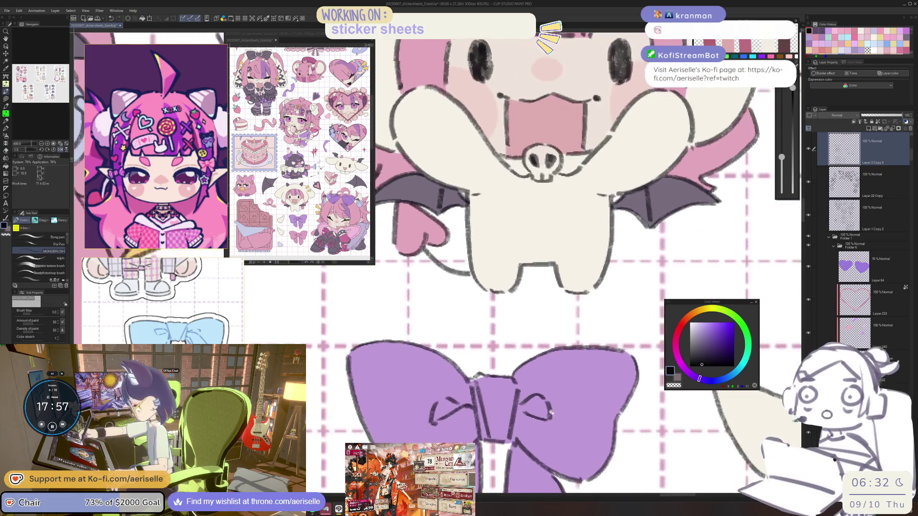
key("e")
Erase stray lines inside the purple bow and part of its centre line
mouse_move(511, 382)
left_mouse_down()
mouse_move(519, 404)
mouse_move(537, 410)
mouse_move(459, 409)
mouse_move(423, 438)
mouse_move(442, 438)
mouse_move(436, 419)
mouse_move(445, 430)
left_mouse_up()
key("p")
key("e")
key("p")
key("ctrl+r")
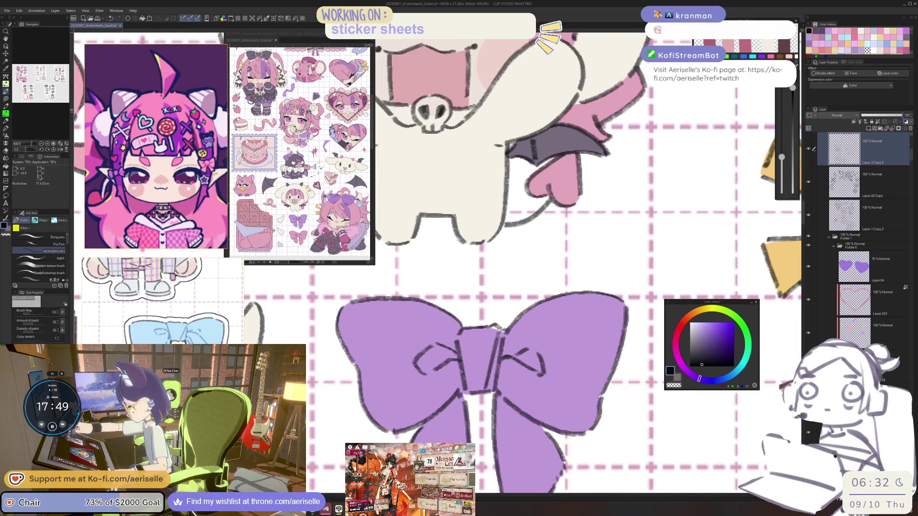
key("e")
mouse_move(450, 379)
left_mouse_down()
mouse_move(448, 406)
mouse_move(457, 401)
mouse_move(426, 416)
mouse_move(423, 431)
mouse_move(423, 402)
mouse_move(419, 433)
left_mouse_up()
key("p")
key("e")
key("p")
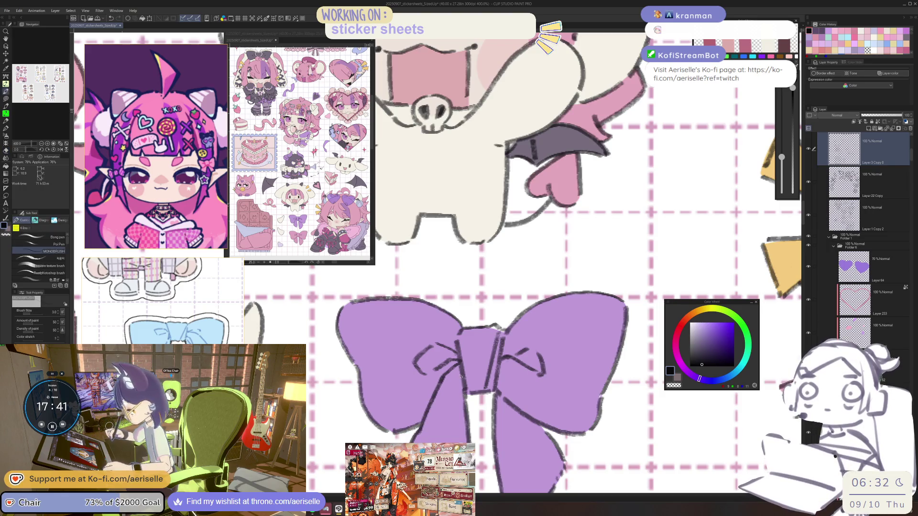
With a thinner 2.5 brush, draw short fold lines across the bow's centre and right side
key("bracketleft")
left_click_drag(451, 423, 456, 429)
left_click_drag(458, 395, 458, 420)
left_click_drag(499, 393, 506, 405)
left_click_drag(510, 401, 527, 443)
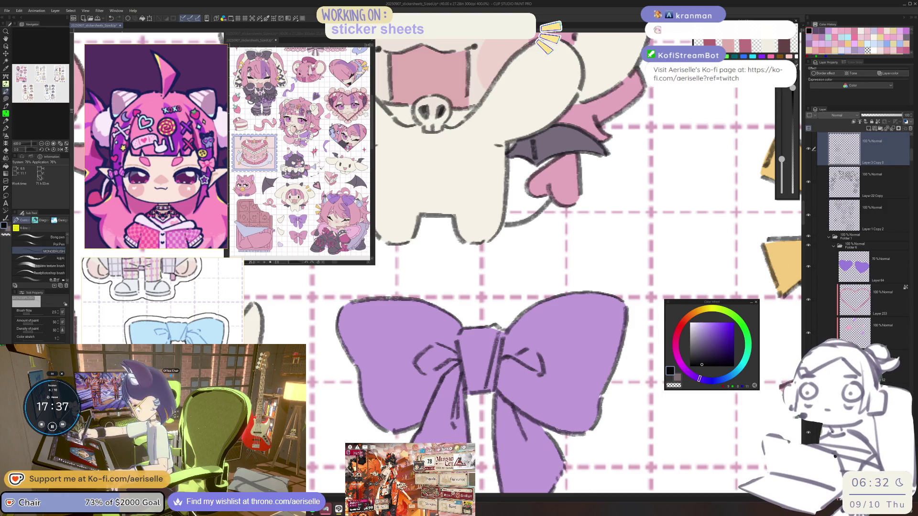
scroll(515, 373, "down", 3)
Lasso-select the area around the purple bow
scroll(527, 401, "up", 3)
scroll(526, 400, "down", 5)
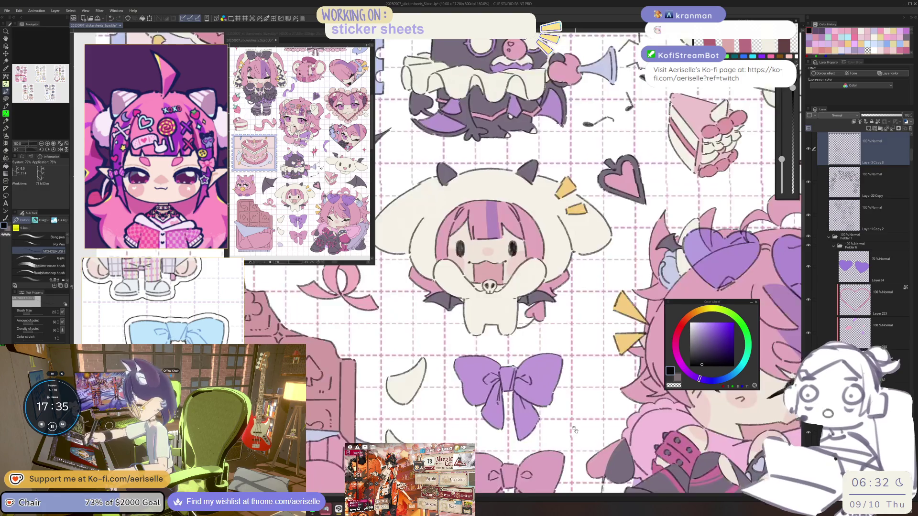
scroll(484, 381, "up", 3)
key("e")
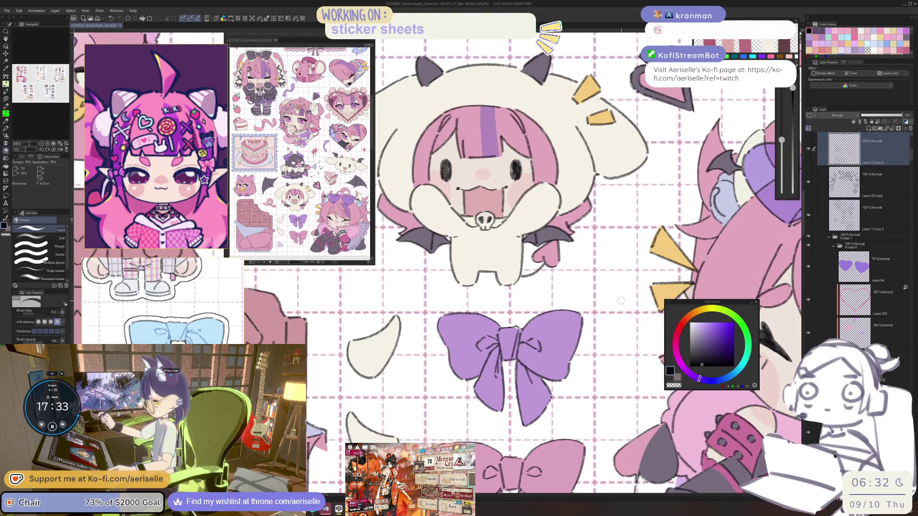
key("m")
mouse_move(463, 304)
left_mouse_down()
mouse_move(433, 311)
mouse_move(599, 337)
mouse_move(569, 293)
left_mouse_up()
Copy and paste the bow onto a new layer and nudge the copy into place
scroll(599, 330, "down", 2)
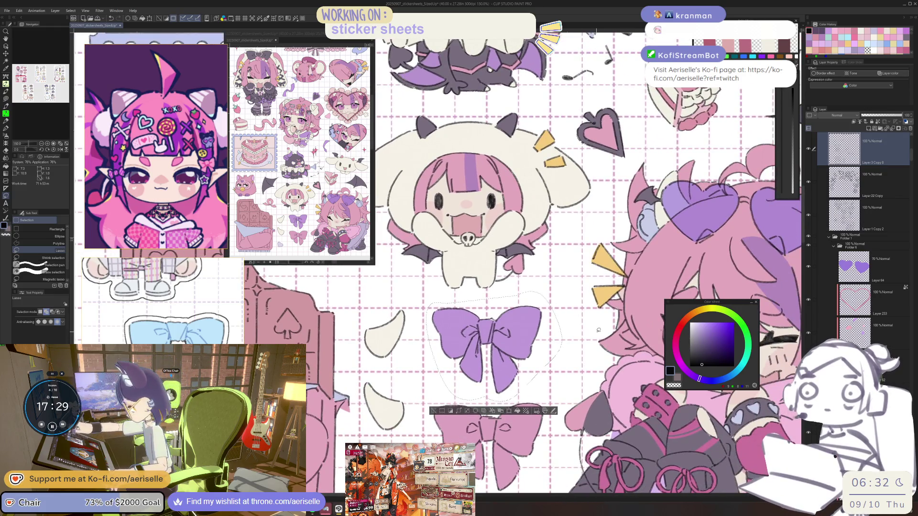
key("ctrl+c")
key("ctrl+v")
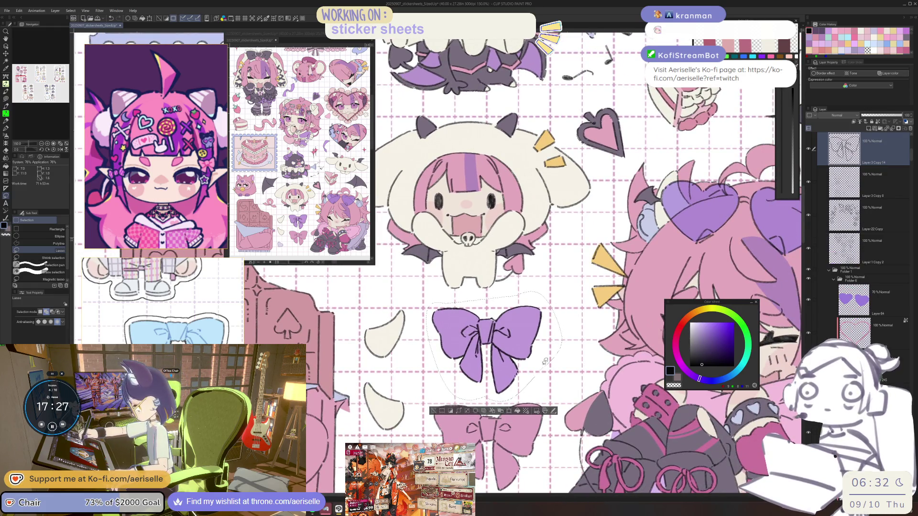
key("k")
left_click_drag(509, 393, 515, 436)
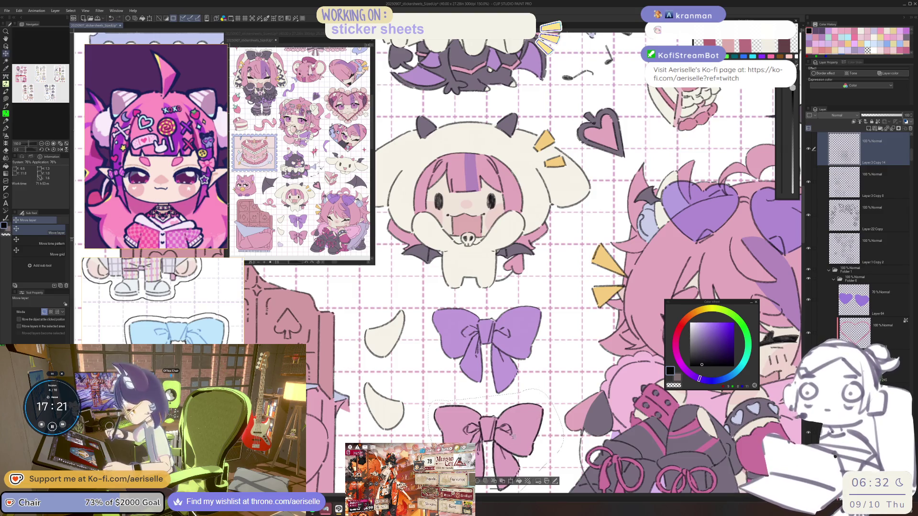
Pick the original bow's layer, clear the selection and make the eraser smaller
key("o")
left_click(844, 182)
key("e")
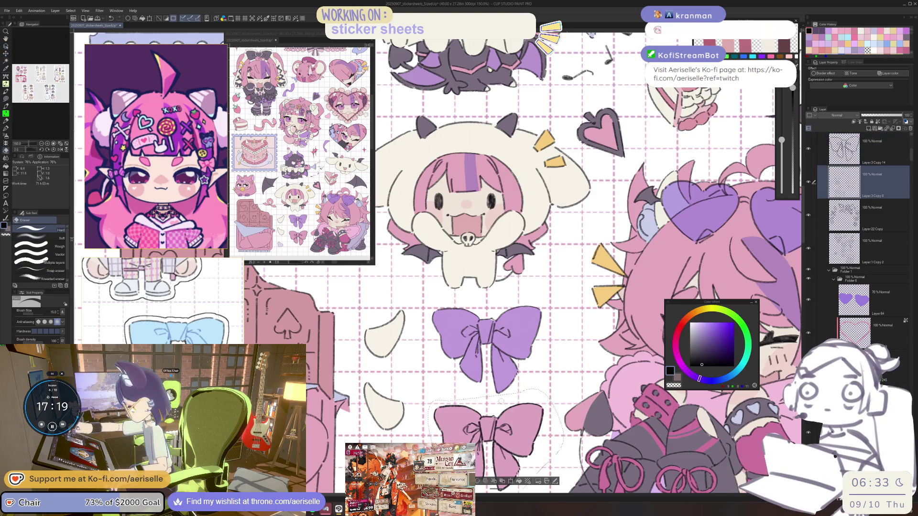
key("ctrl+d")
key("bracketleft")
key("bracketleft")
key("bracketleft")
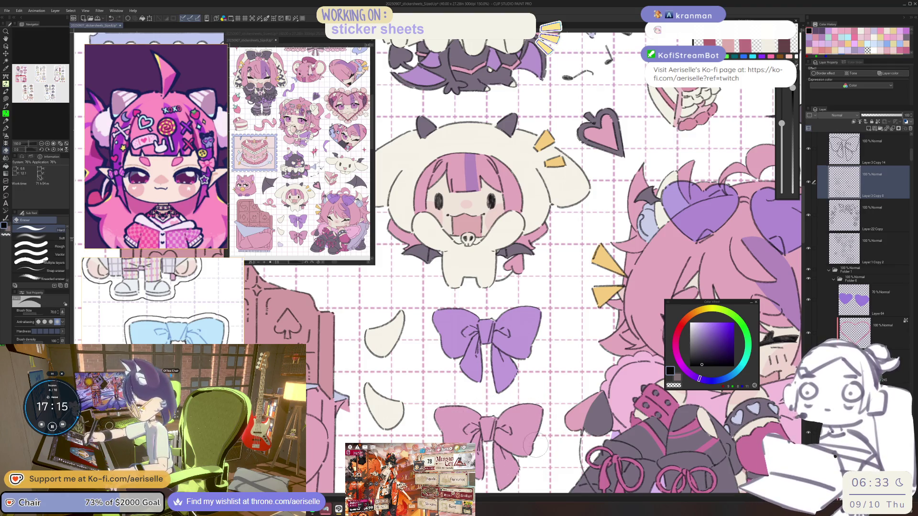
scroll(514, 452, "down", 4)
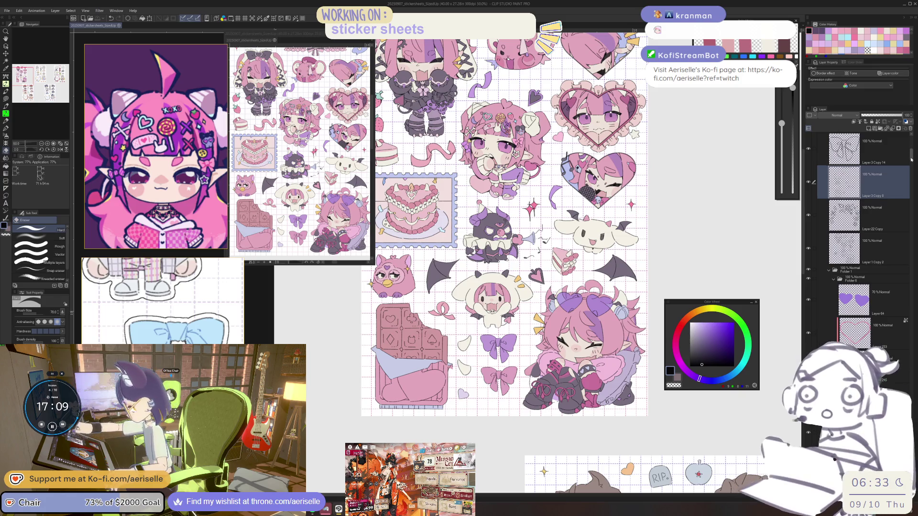
key("o")
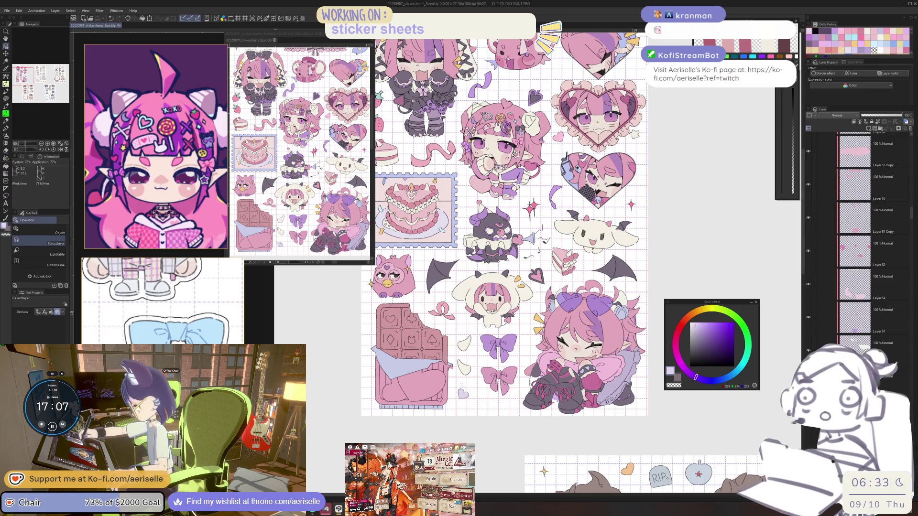
scroll(495, 366, "up", 5)
Tidy around the bow with Lasso fill and Eraser, then save the sticker sheet
key("u")
key("e")
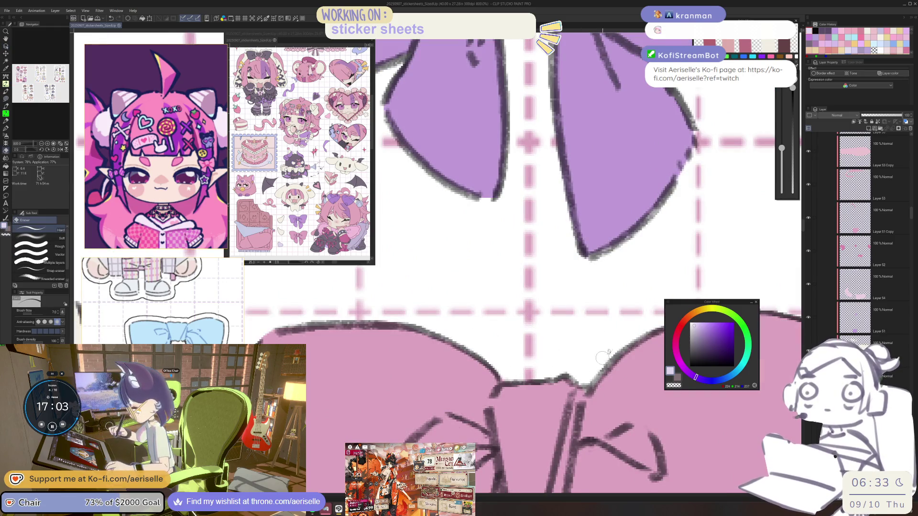
scroll(602, 356, "down", 5)
scroll(550, 359, "up", 2)
key("u")
scroll(547, 361, "up", 3)
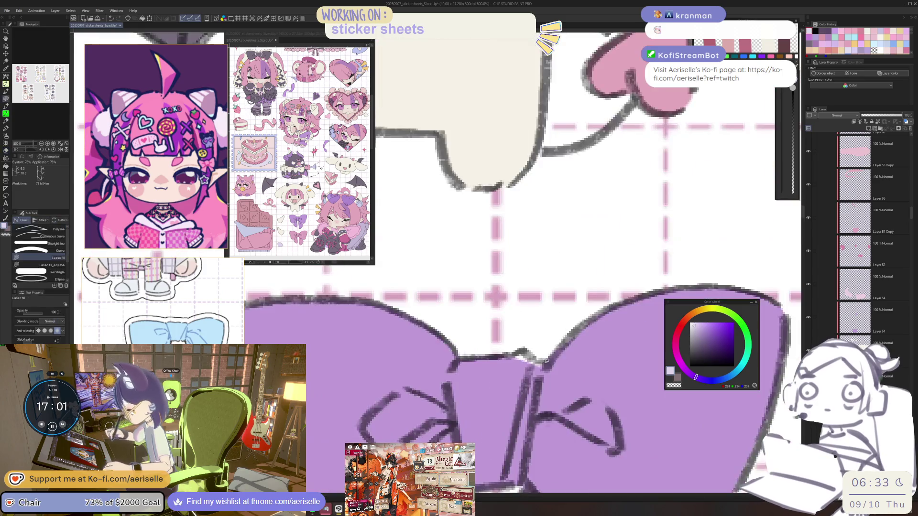
scroll(547, 361, "down", 8)
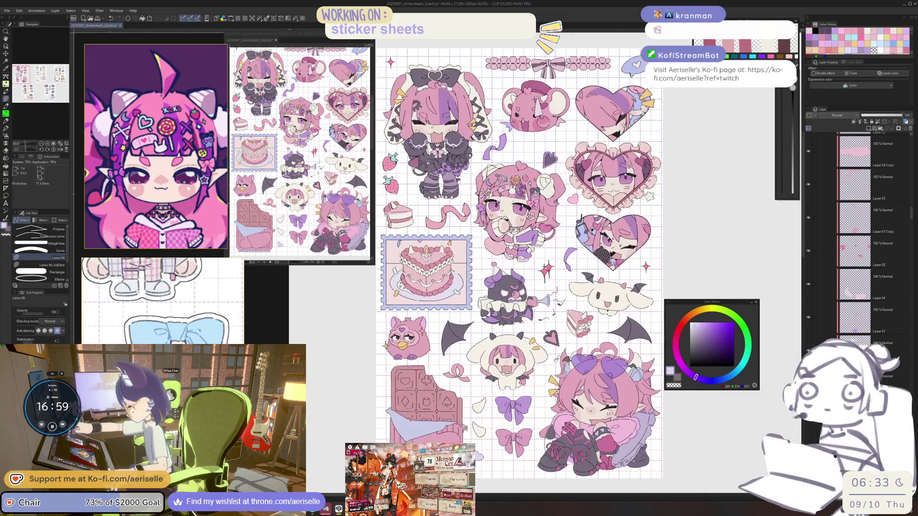
key("ctrl+s")
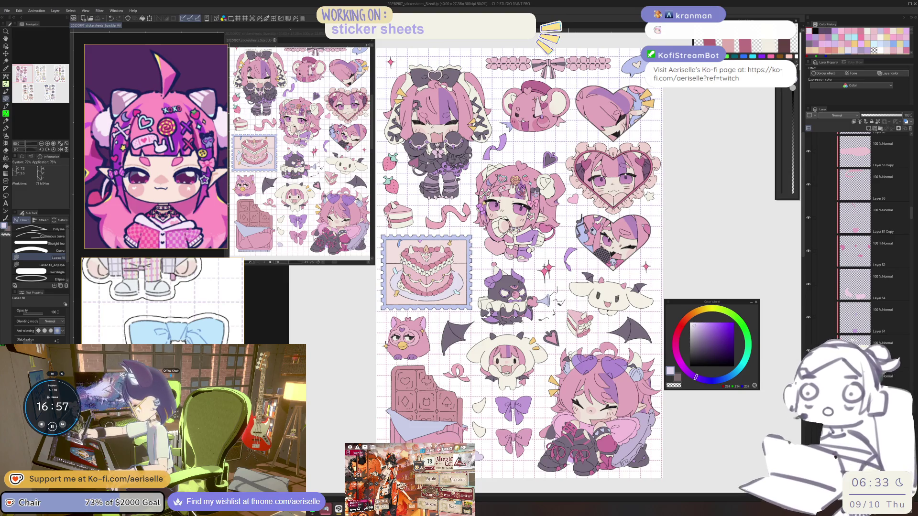
Choose a deeper pink drawing colour from the colour wheel
left_click_drag(546, 410, 559, 459)
key("o")
scroll(861, 229, "down", 3)
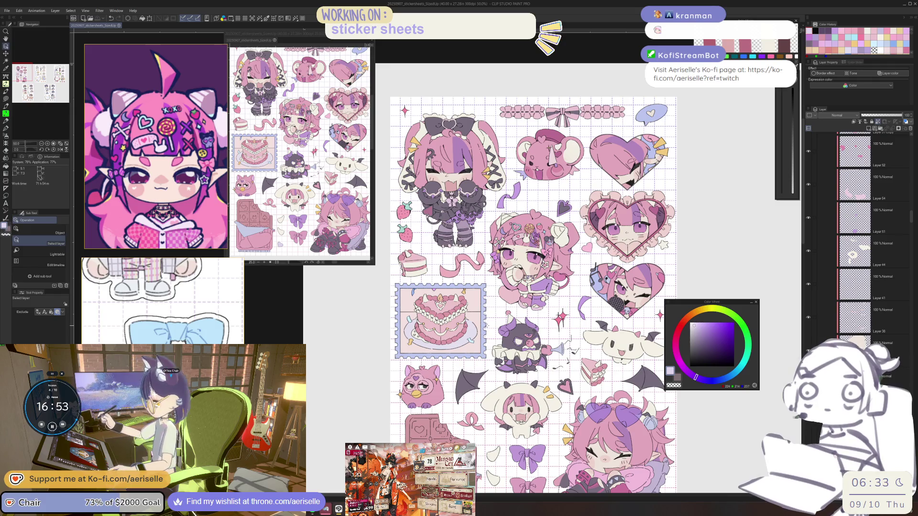
left_click(676, 344)
left_click(676, 337)
left_click(697, 325)
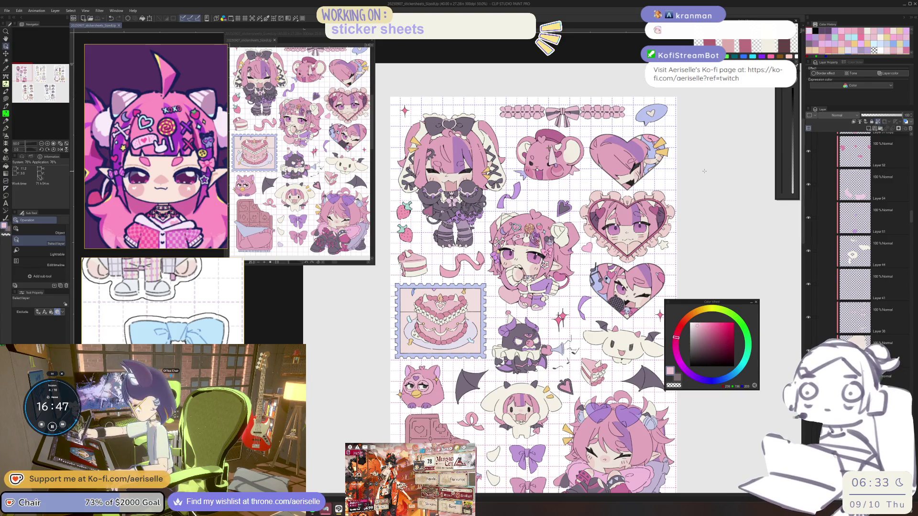
scroll(514, 243, "down", 1)
Lasso-fill a small pink shape near the cake sticker, save, and pan the Sub View to the reference collage
key("u")
left_click_drag(475, 254, 495, 336)
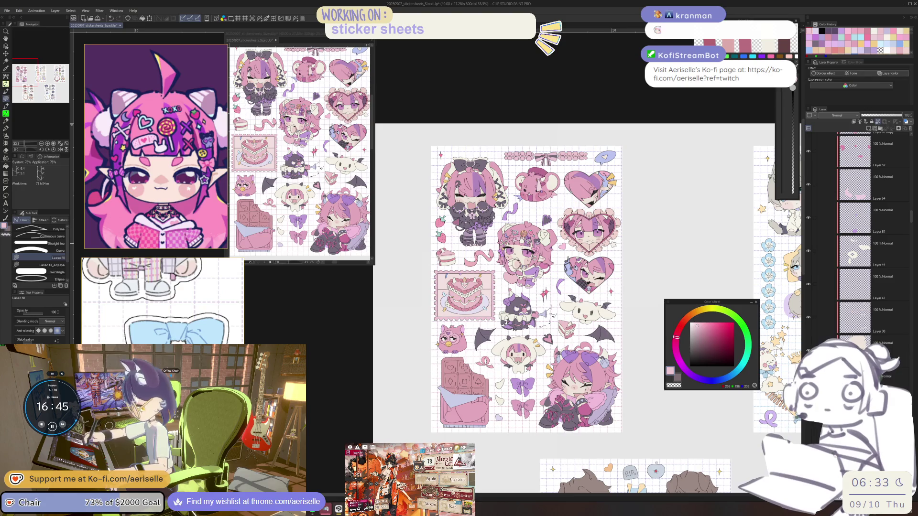
mouse_move(599, 449)
left_mouse_down()
mouse_move(589, 404)
mouse_move(578, 414)
mouse_move(588, 438)
mouse_move(580, 479)
left_mouse_up()
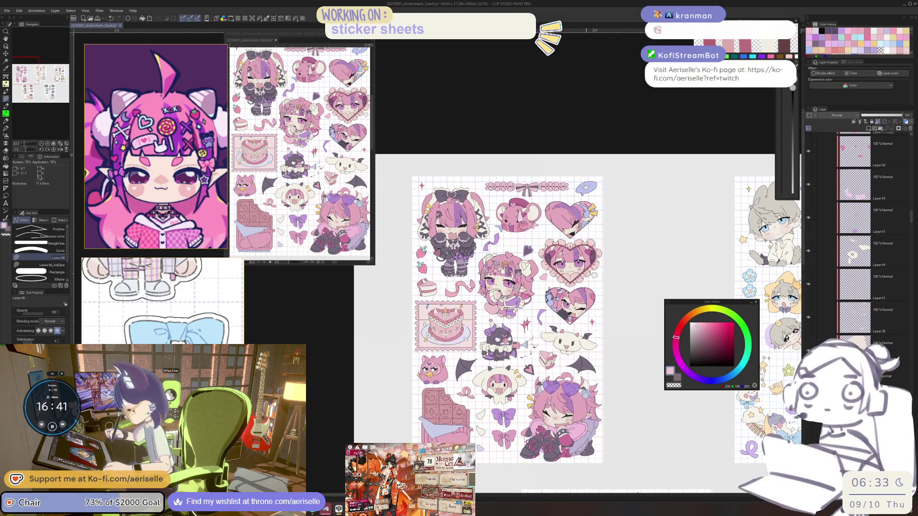
key("ctrl+s")
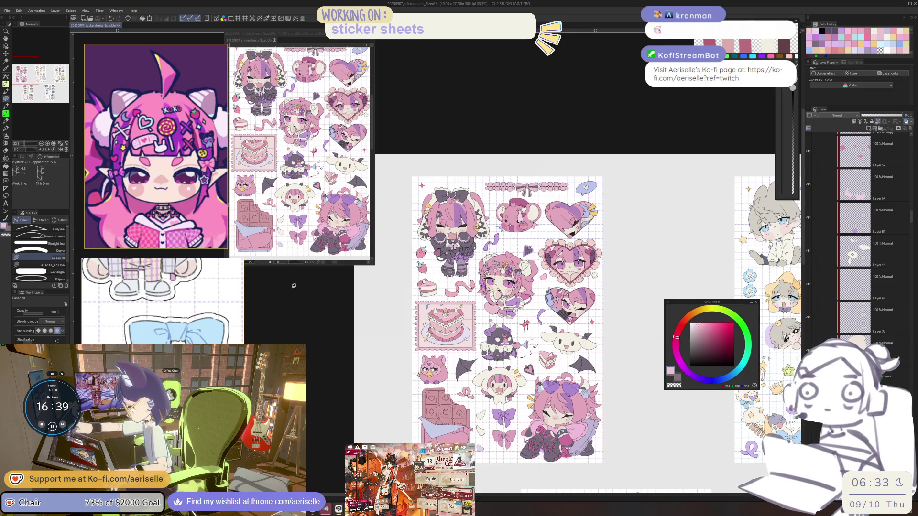
scroll(146, 205, "down", 5)
left_click_drag(146, 205, 3, 203)
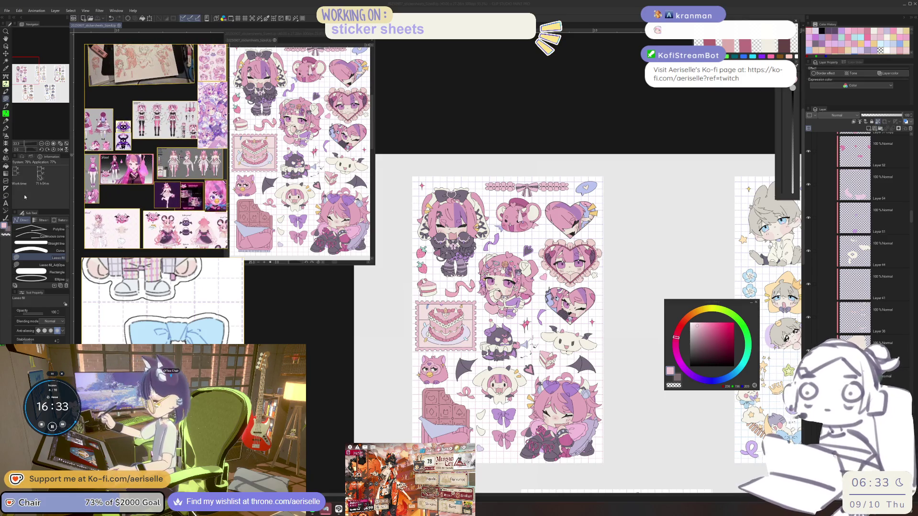
Zoom to 100% on the heart stickers and pick a pale cream-yellow colour
scroll(555, 300, "up", 4)
key("o")
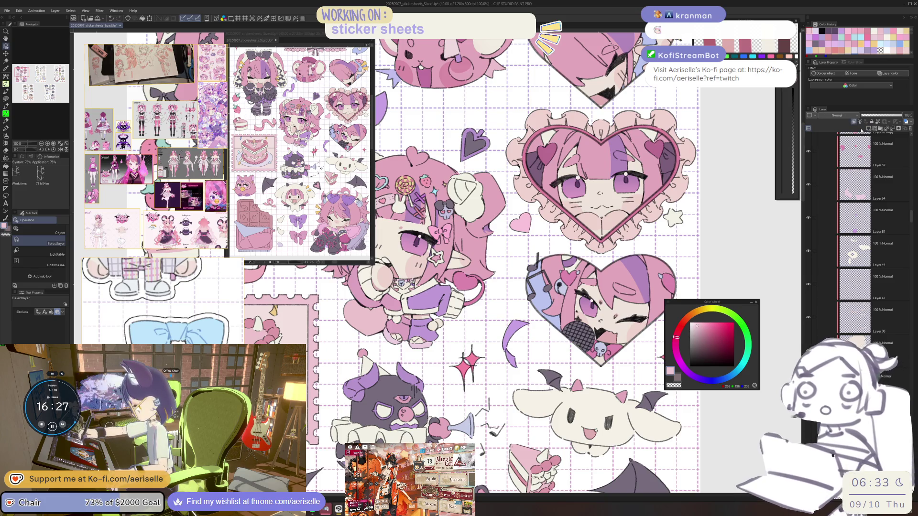
left_click(698, 312)
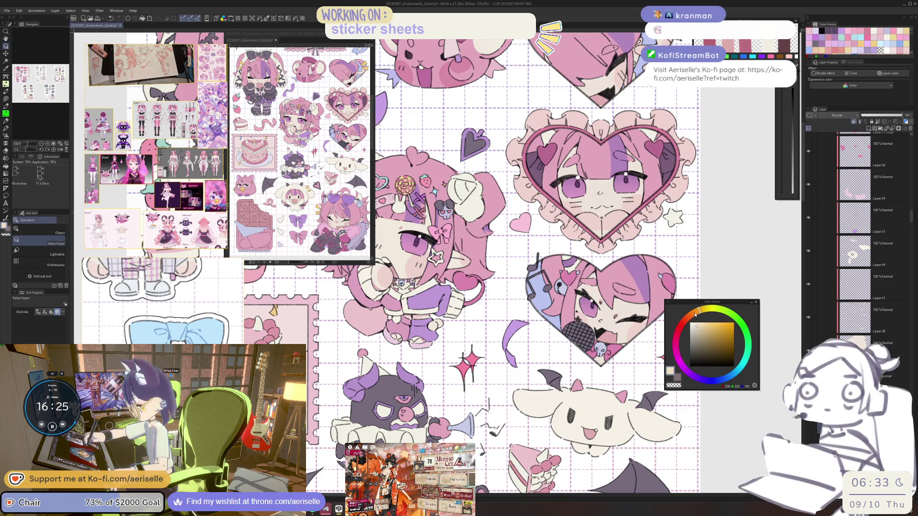
left_click_drag(699, 312, 700, 310)
left_click(702, 324)
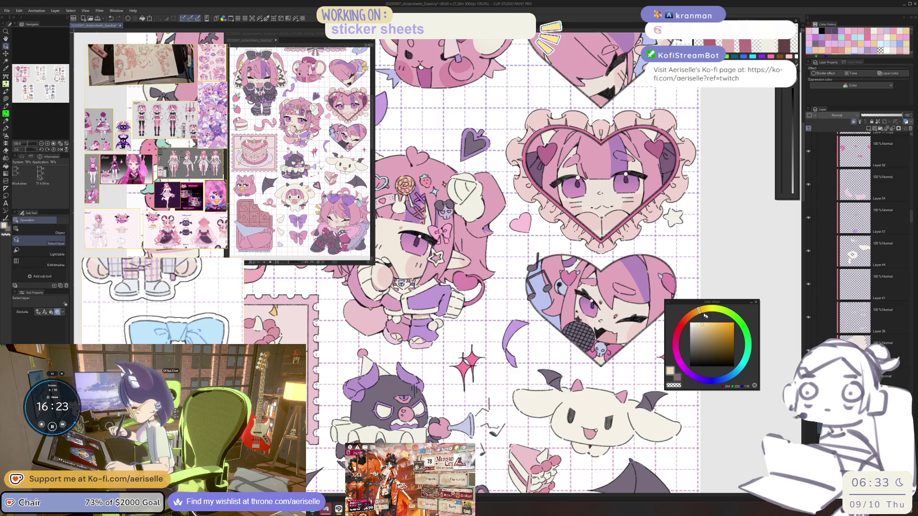
key("u")
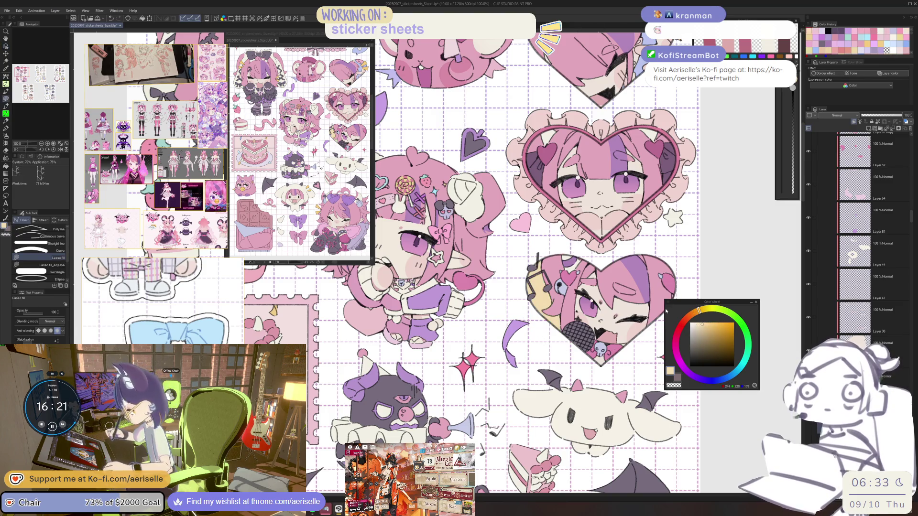
Zoom out to 25% to see several sticker sheets side by side
key("ctrl+minus")
key("ctrl+minus")
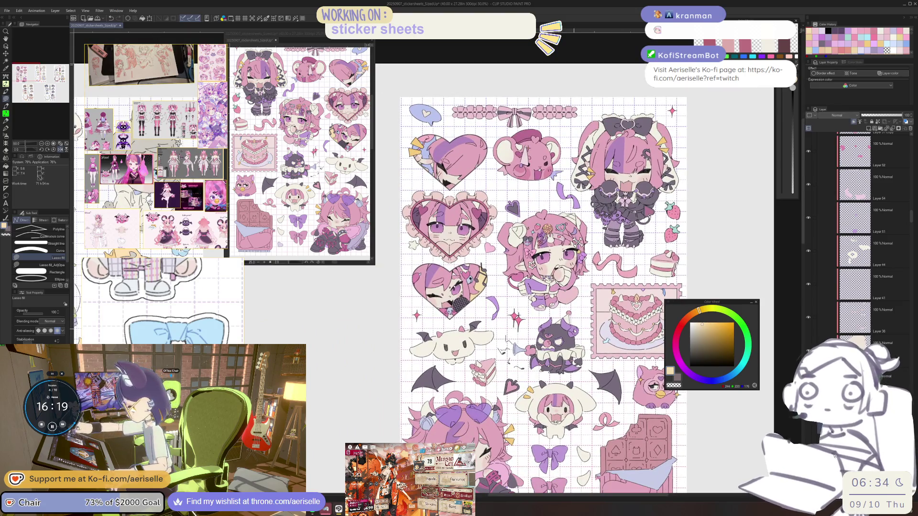
key("ctrl+minus")
scroll(574, 331, "down", 5)
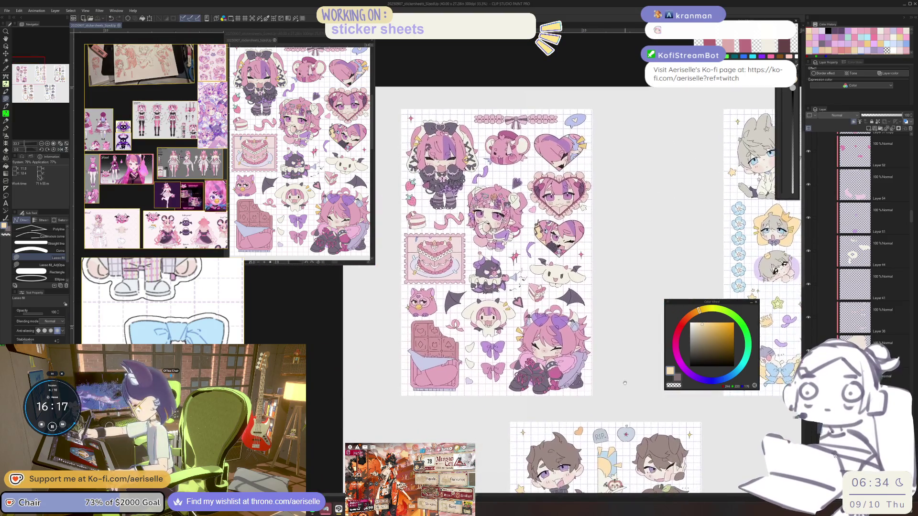
key("ctrl+minus")
scroll(526, 263, "down", 5)
scroll(526, 263, "right", 5)
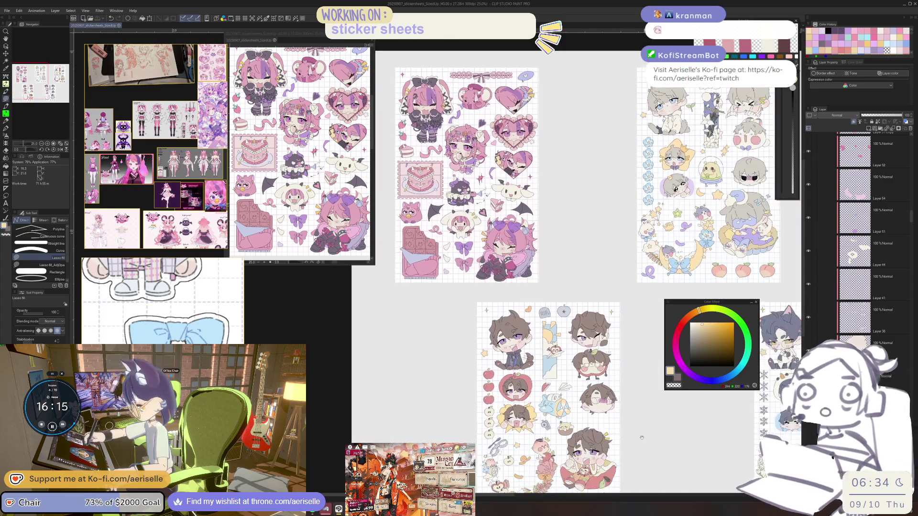
Scroll across the overview canvas showing the pink chibi sheet beside the other five sticker sheets
scroll(526, 263, "right", 1)
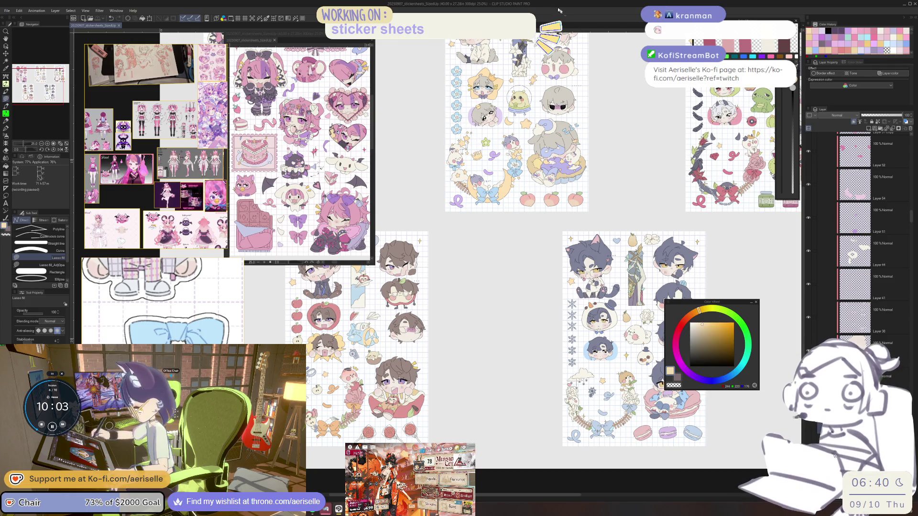
scroll(612, 400, "down", 5)
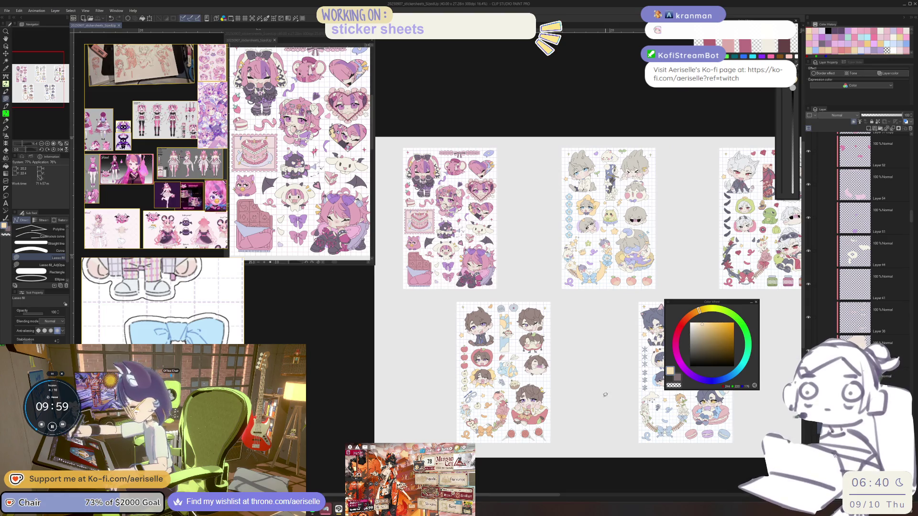
scroll(414, 215, "up", 1)
scroll(419, 225, "up", 1)
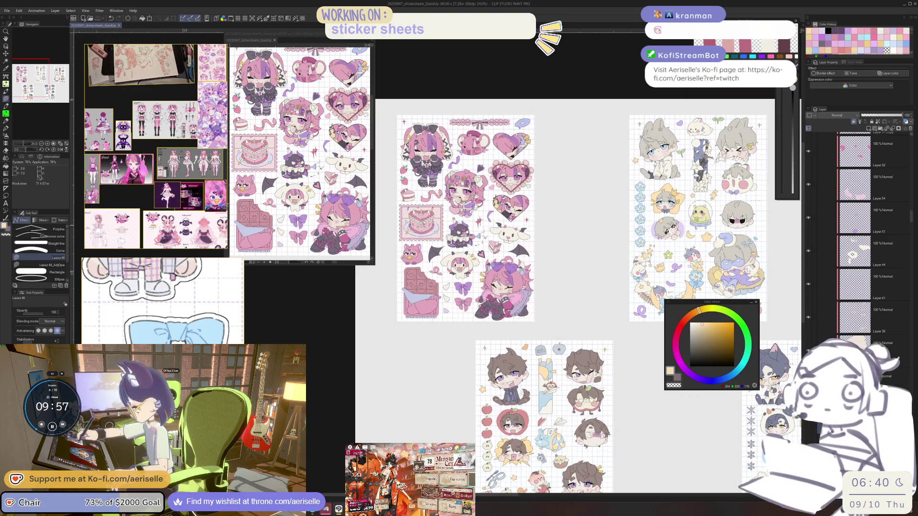
scroll(445, 262, "down", 1)
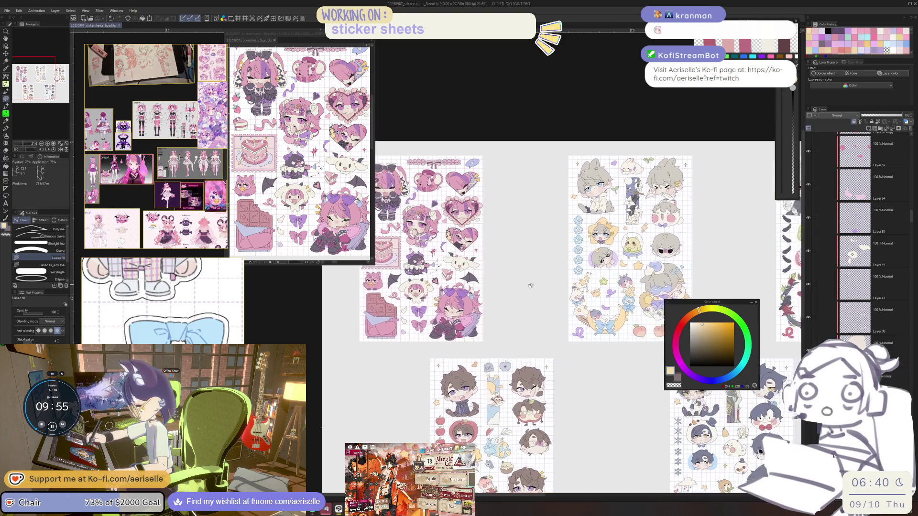
left_click_drag(446, 262, 442, 205)
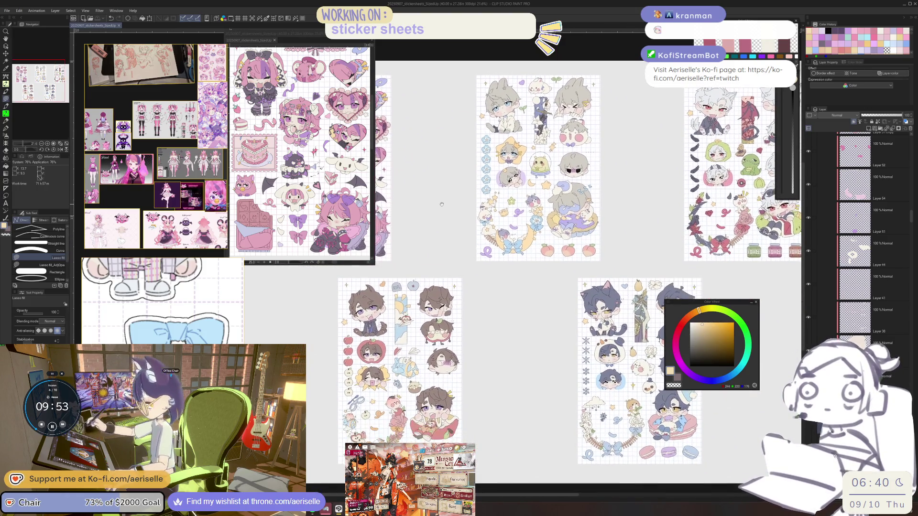